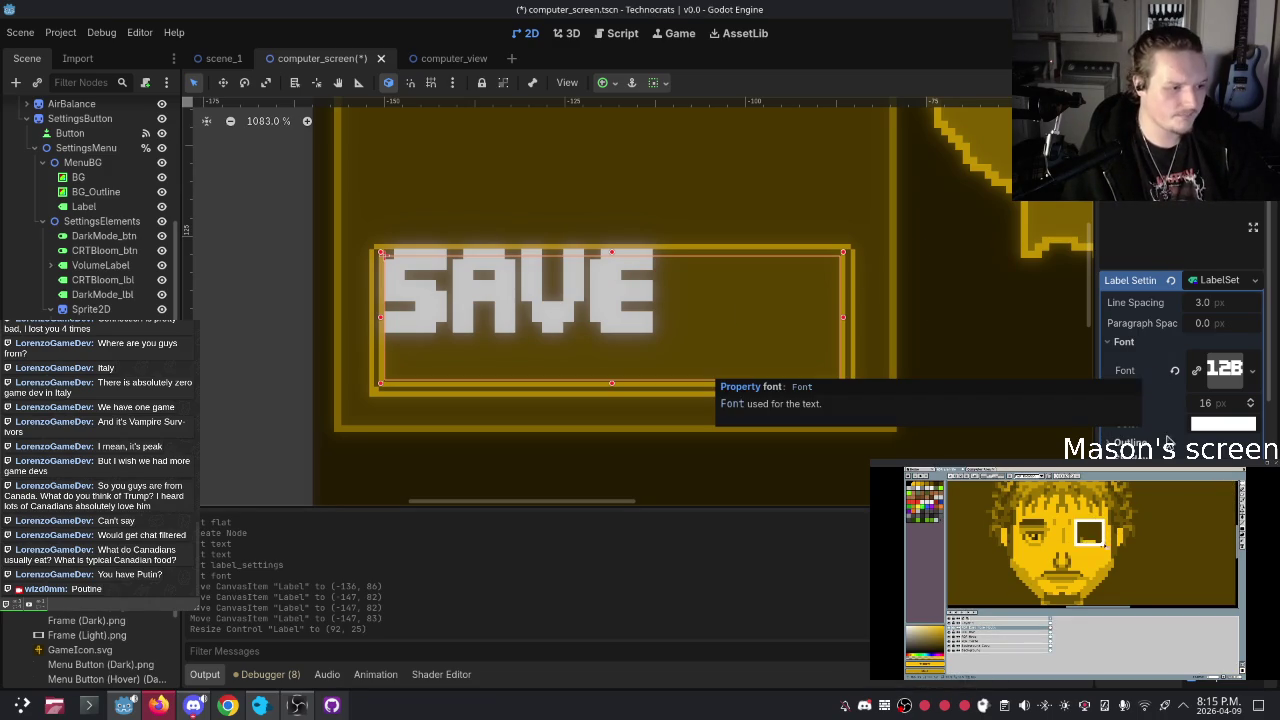
# Zoom and pan the 2D viewport to inspect the SAVE label in its 16 px pixel font
pyautogui.scroll(-2, 723, 429)
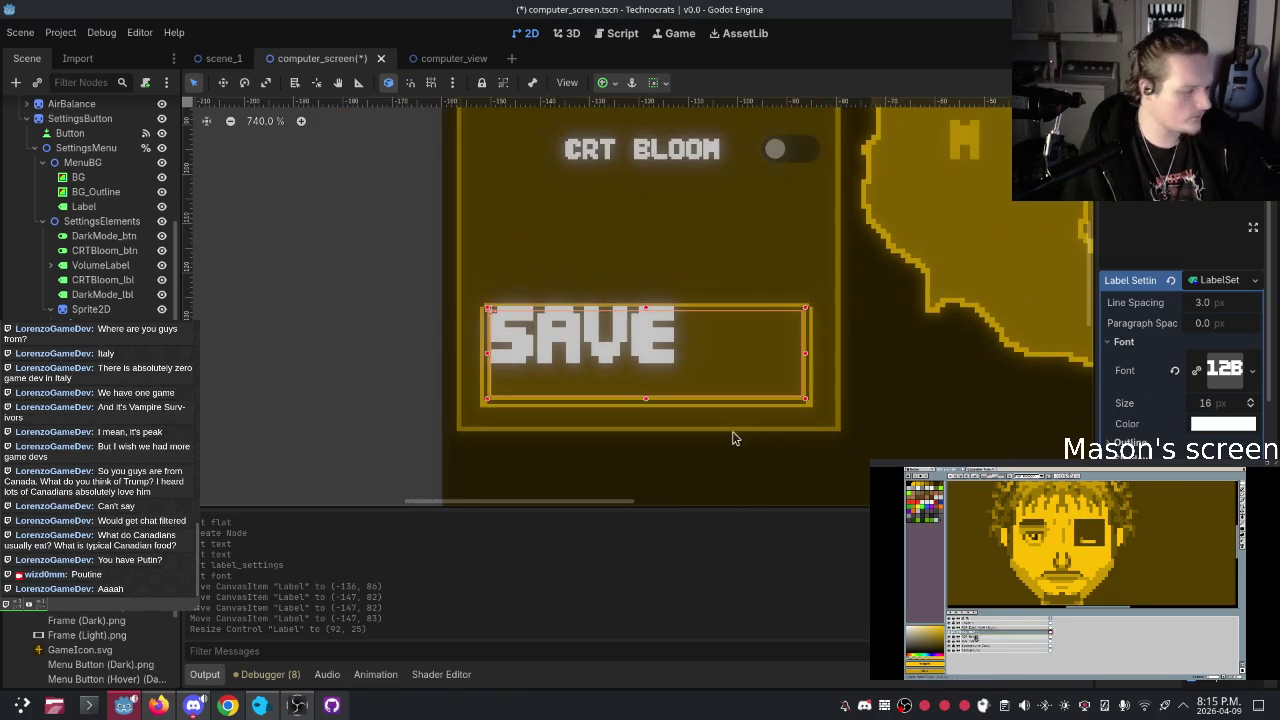
pyautogui.scroll(-1, 771, 374)
pyautogui.hscroll(1, 806, 309)
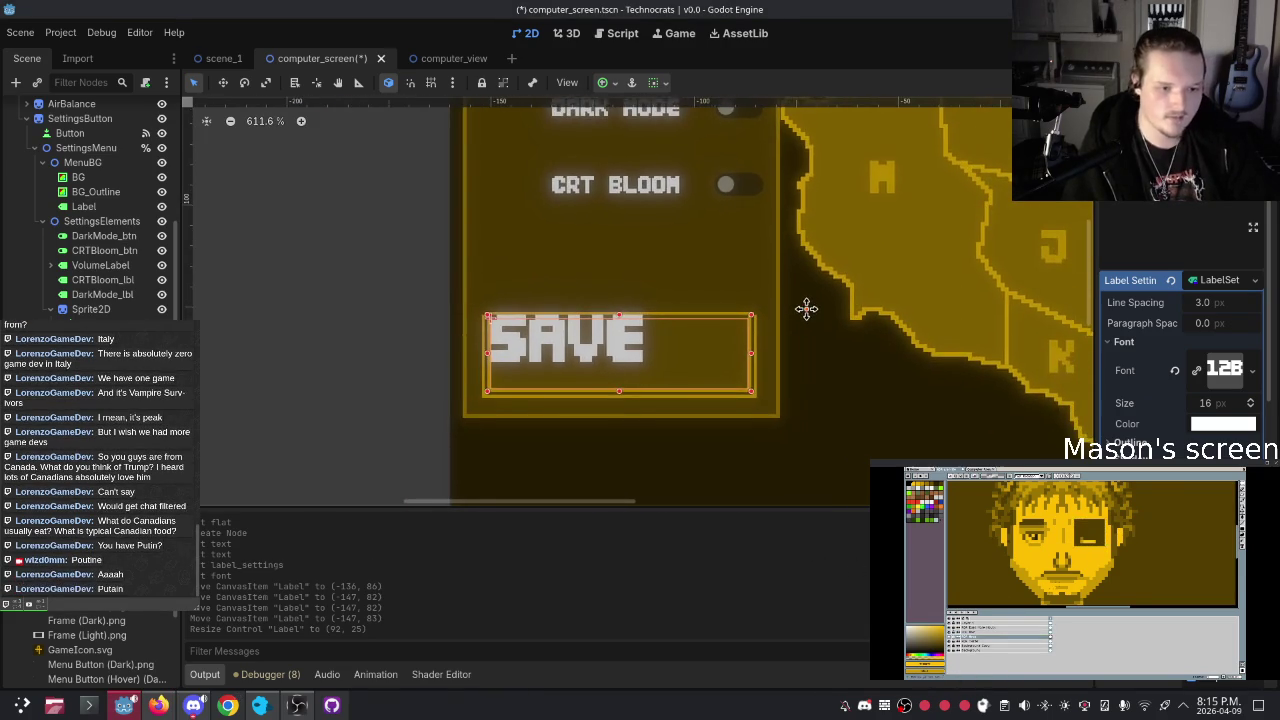
pyautogui.hscroll(-1, 815, 318)
pyautogui.scroll(2, 860, 403)
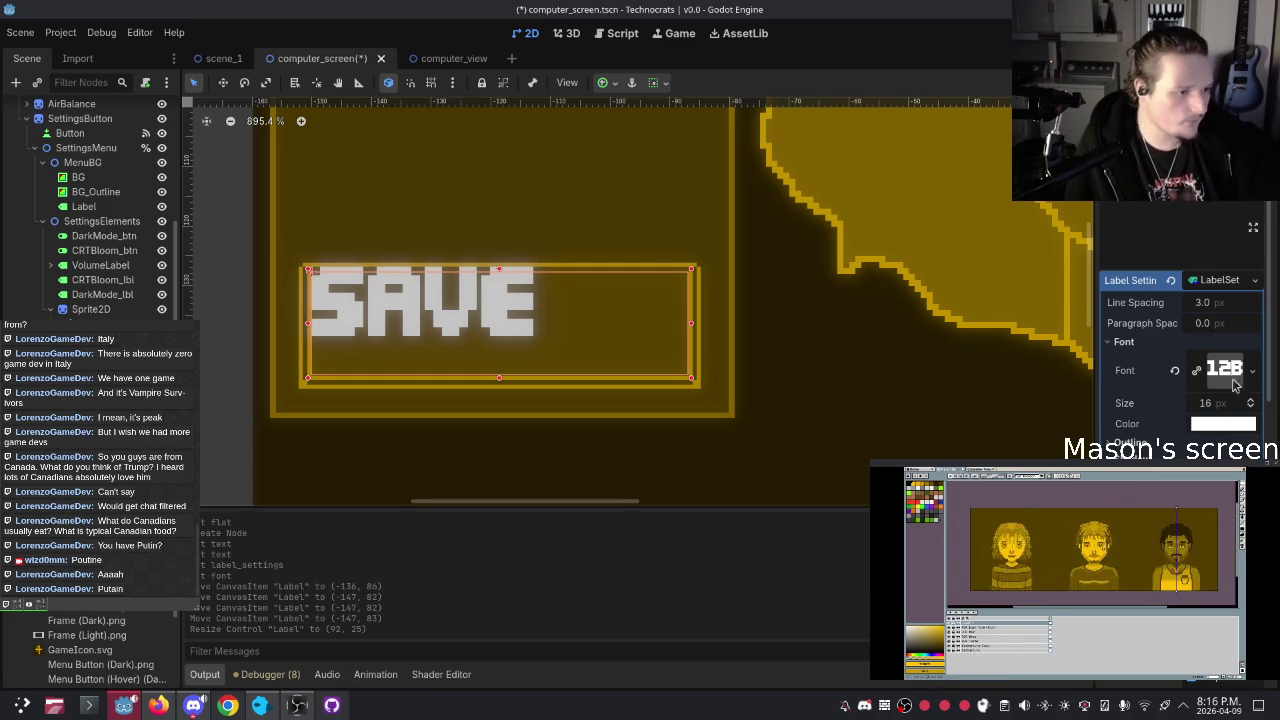
# Set the SAVE label's LabelSettings font size to 10
pyautogui.click(1207, 403)
pyautogui.write('8')
pyautogui.press('Return')
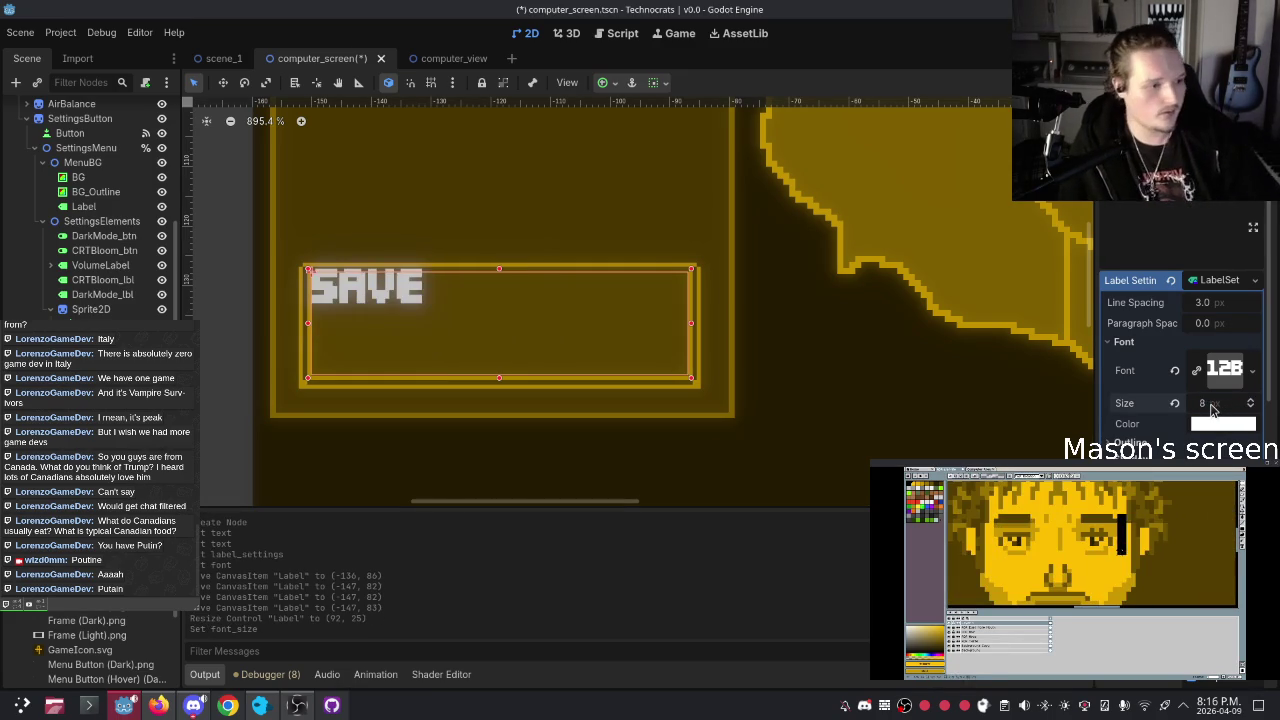
pyautogui.click(1207, 403)
pyautogui.write('10')
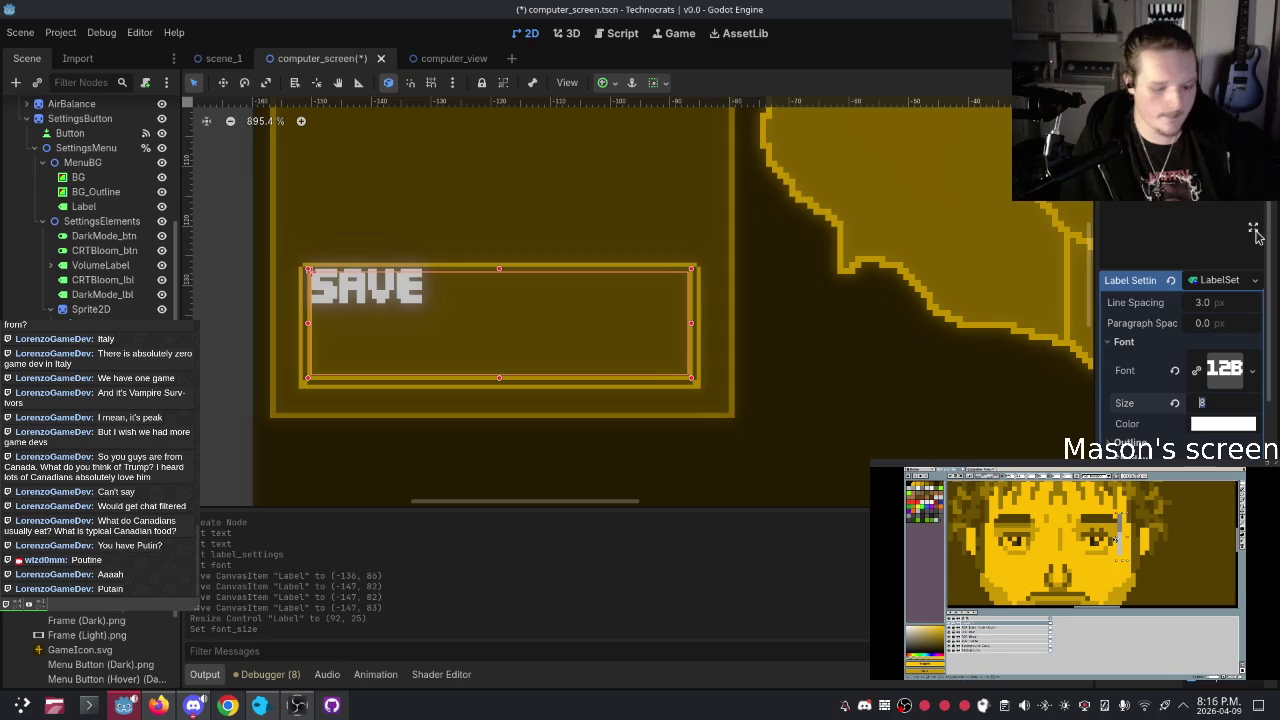
pyautogui.press('Return')
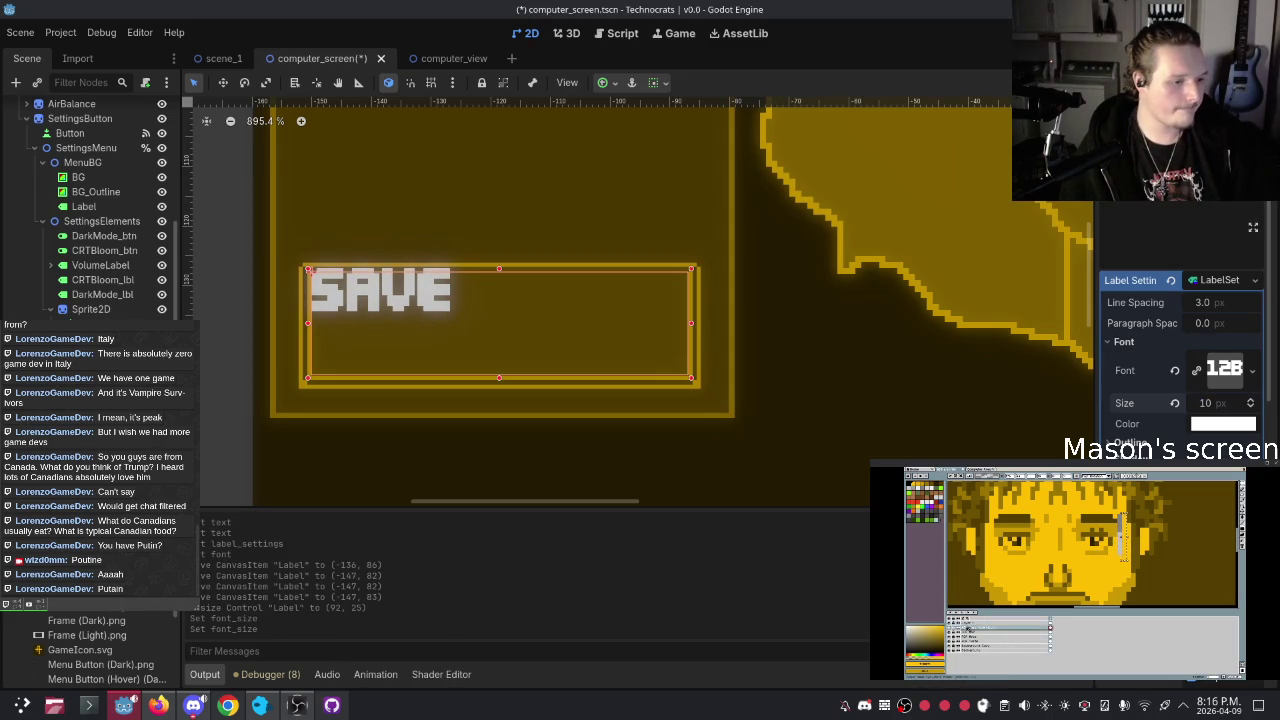
# Tint the SAVE text dim gold af8400 using the colour picker's eyedropper
pyautogui.click(1222, 423)
pyautogui.click(1085, 188)
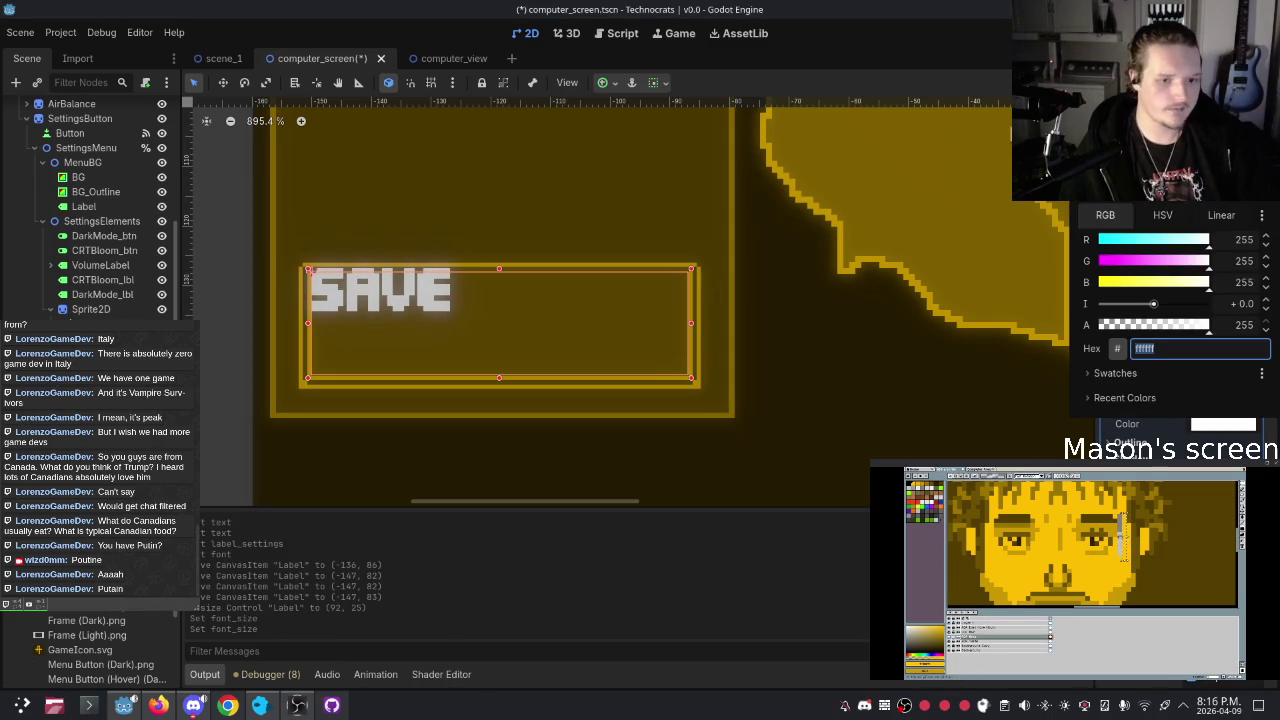
pyautogui.click(649, 270)
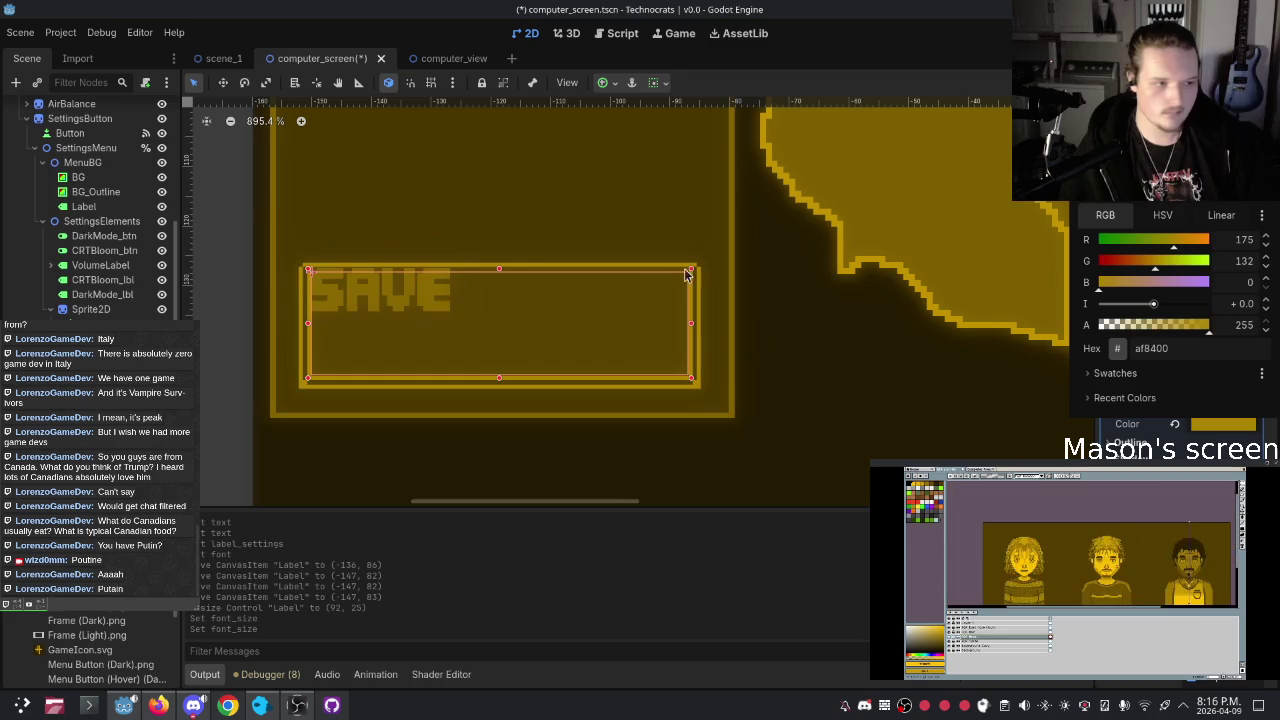
pyautogui.click(1085, 188)
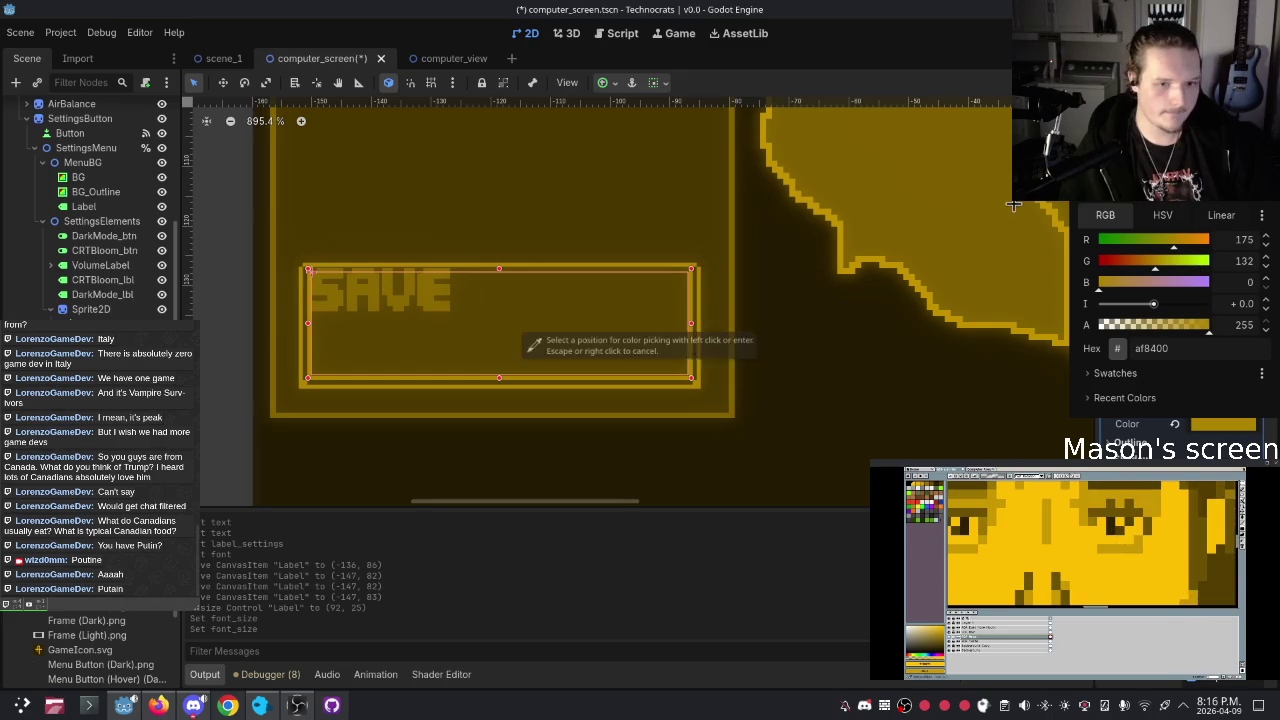
pyautogui.click(650, 290)
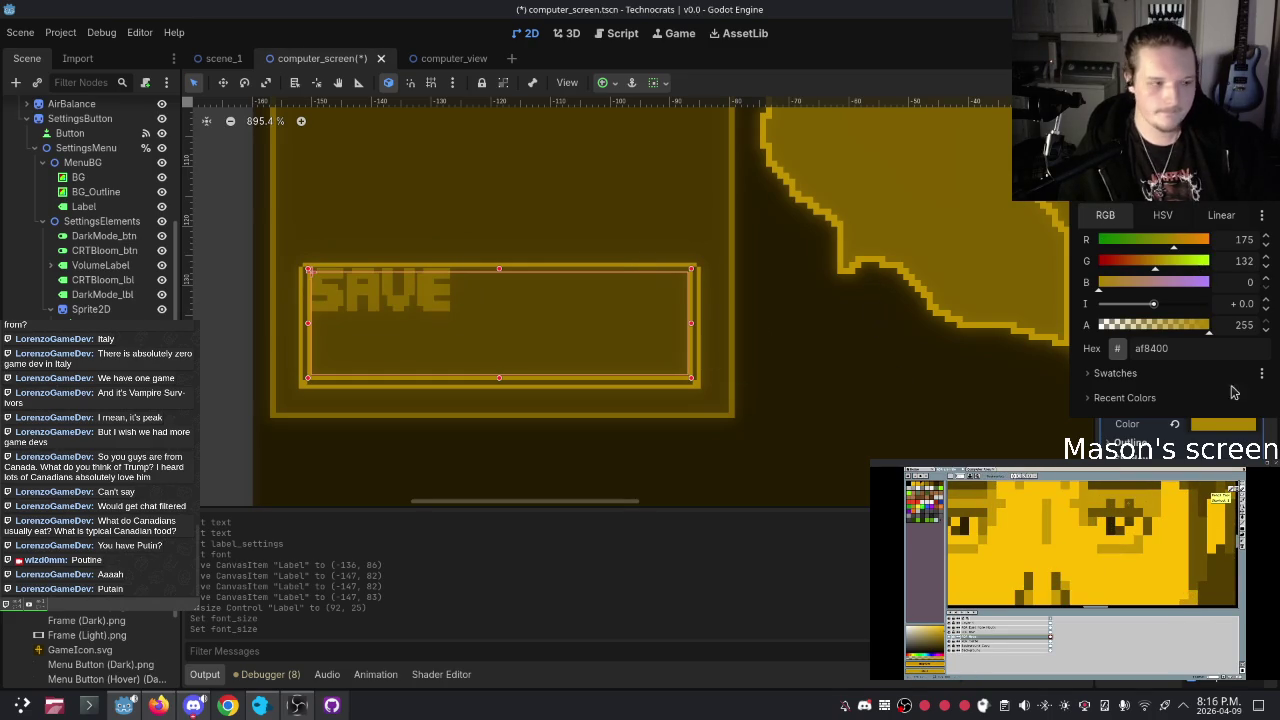
pyautogui.click(901, 405)
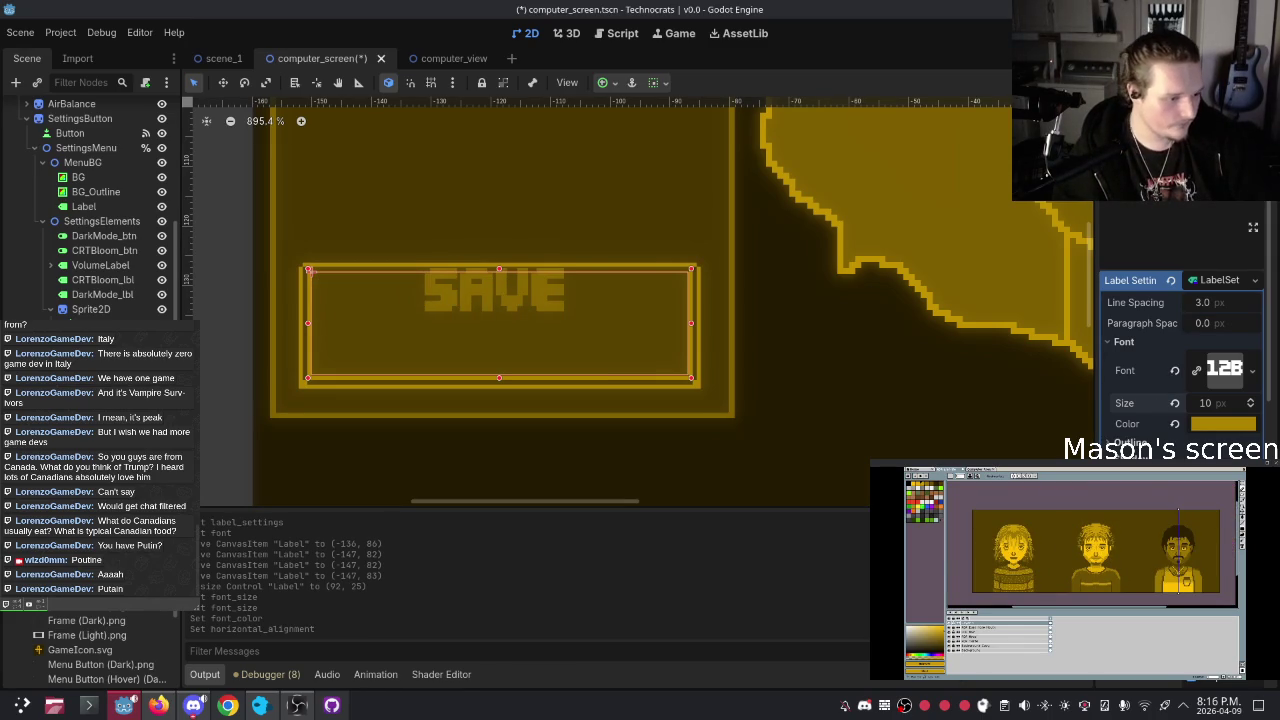
# Centre the SAVE text vertically, then save and run the game with F5
pyautogui.click(829, 320)
pyautogui.scroll(-5, 500, 340)
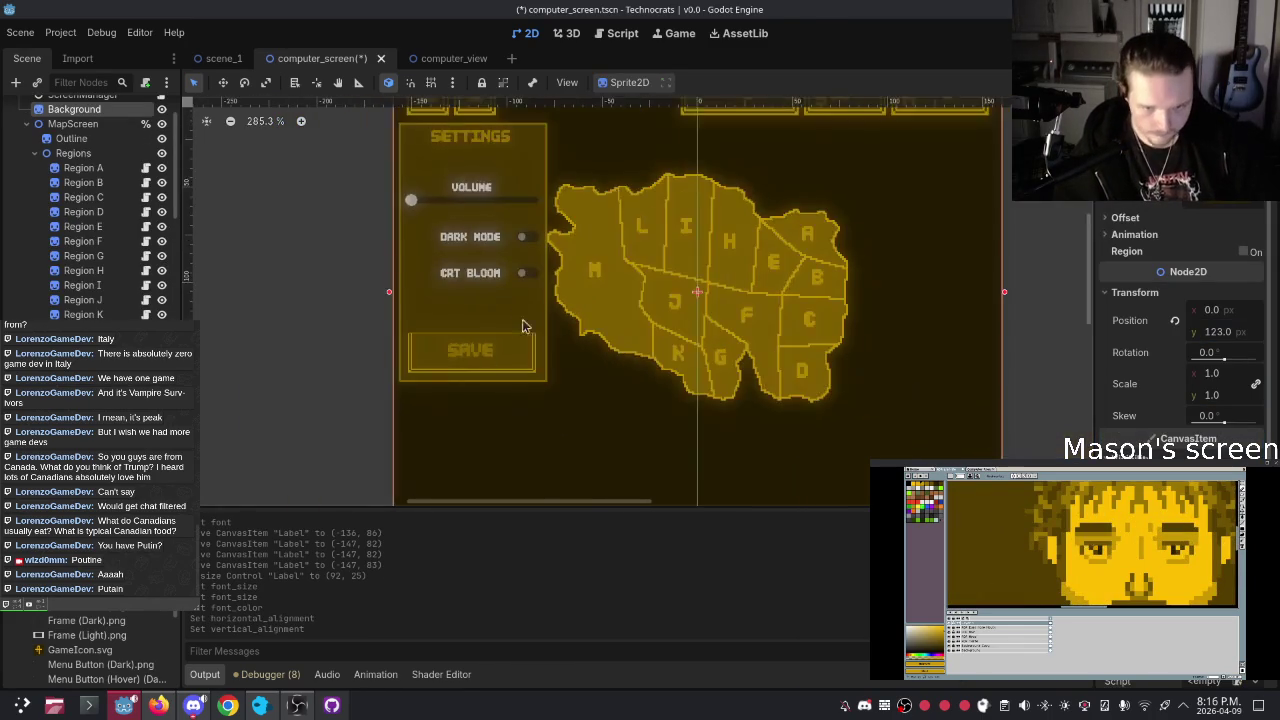
pyautogui.scroll(2, 737, 177)
pyautogui.press('F5')
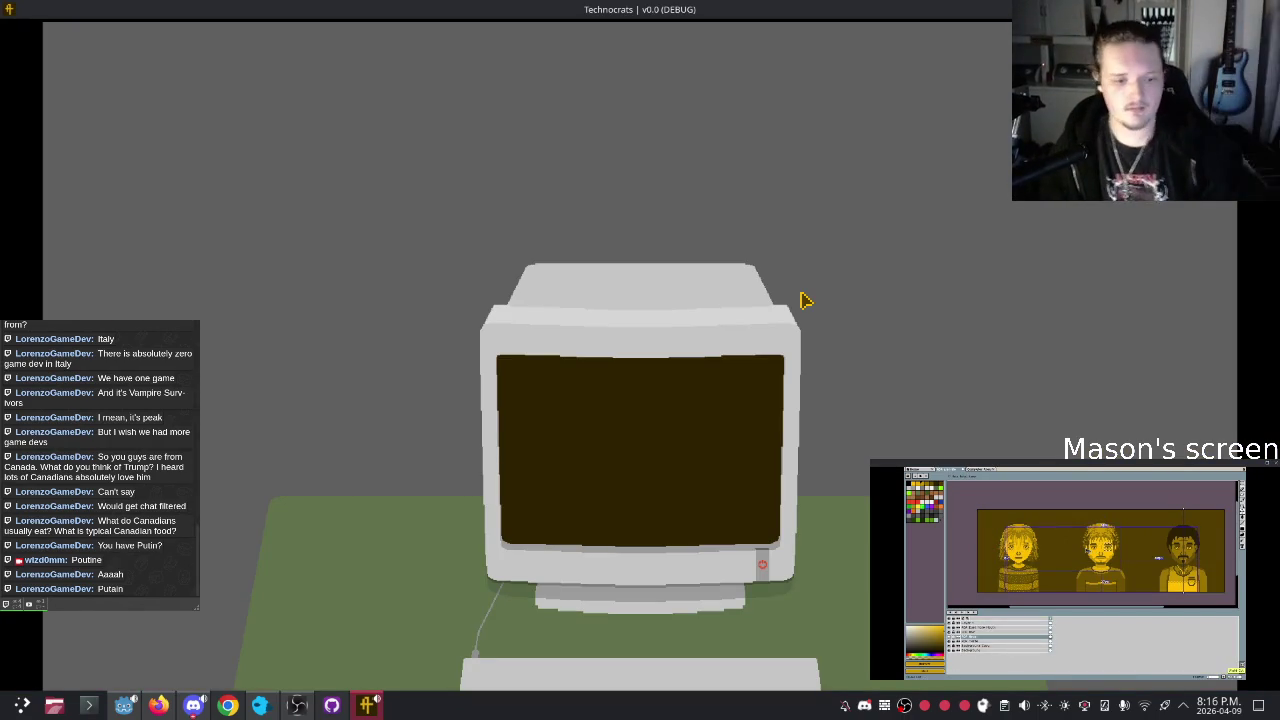
# In the running game, zoom onto the monitor, turn on Dark Mode and CRT Bloom, then close it
pyautogui.click(770, 566)
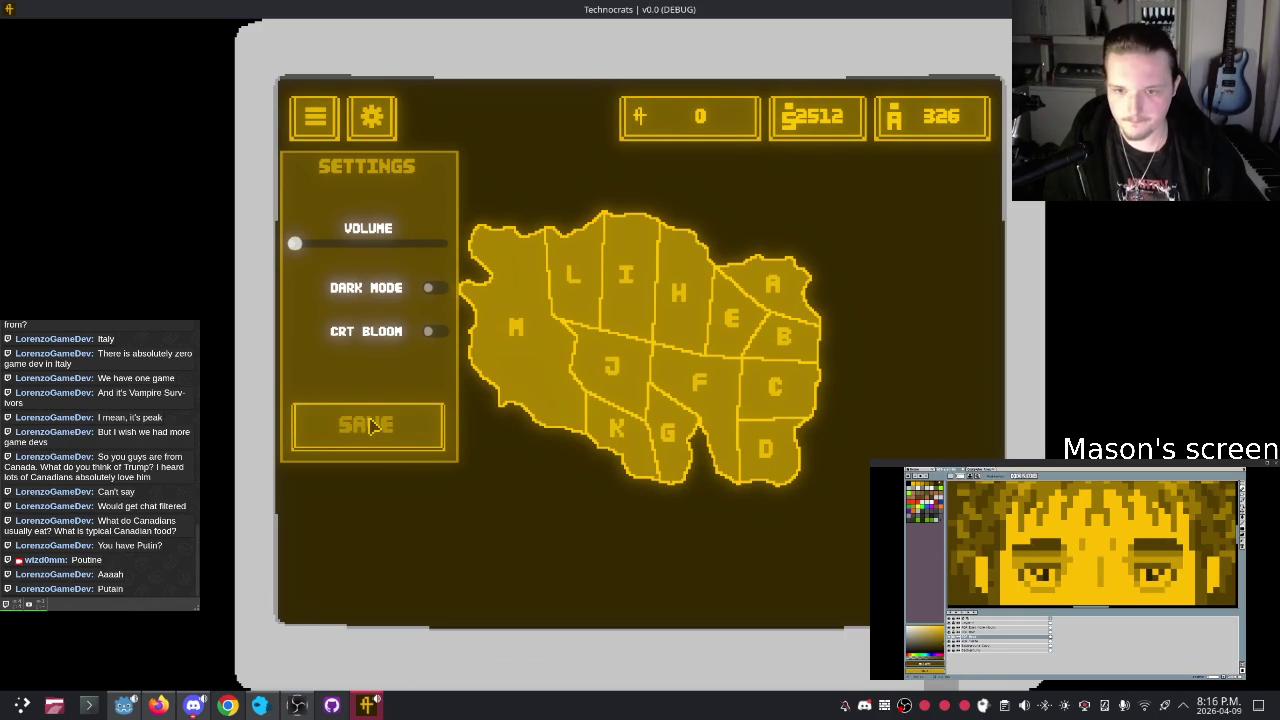
pyautogui.click(438, 289)
pyautogui.click(437, 331)
pyautogui.click(380, 441)
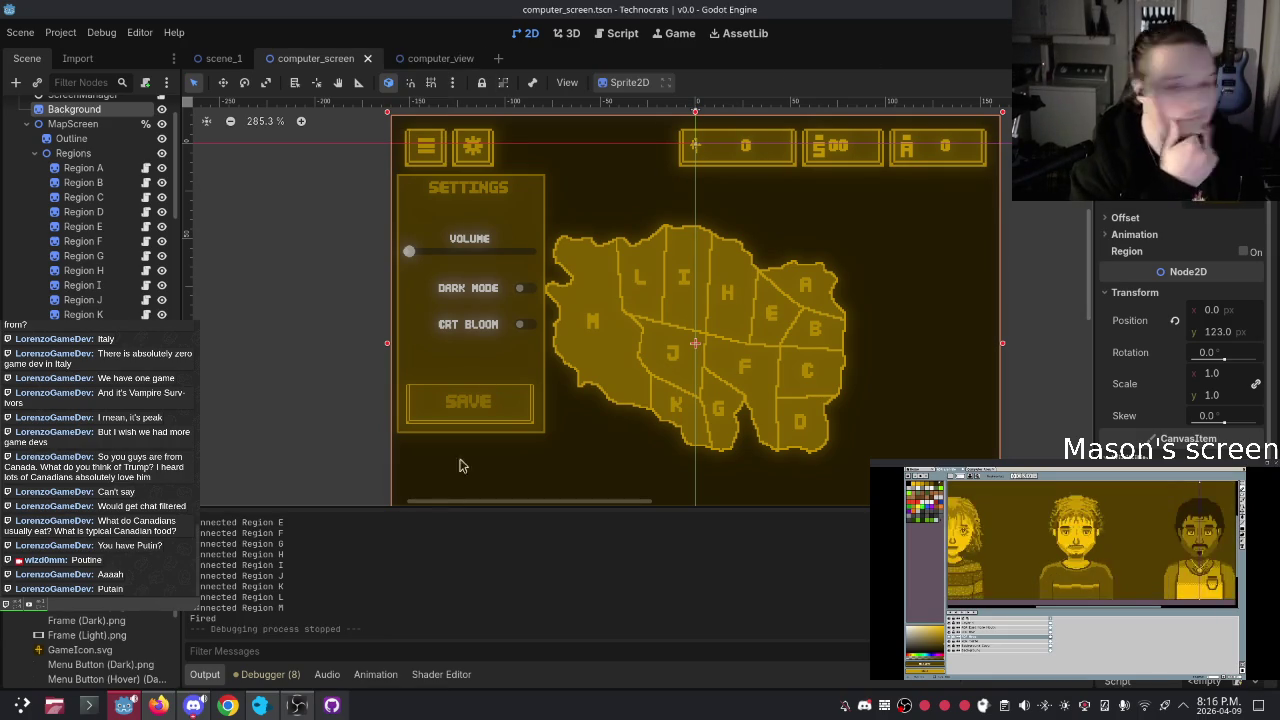
# Switch to the Discord window streaming the shared Aseprite screen with Alt+Tab
pyautogui.hotkey('alt', 'Tab')
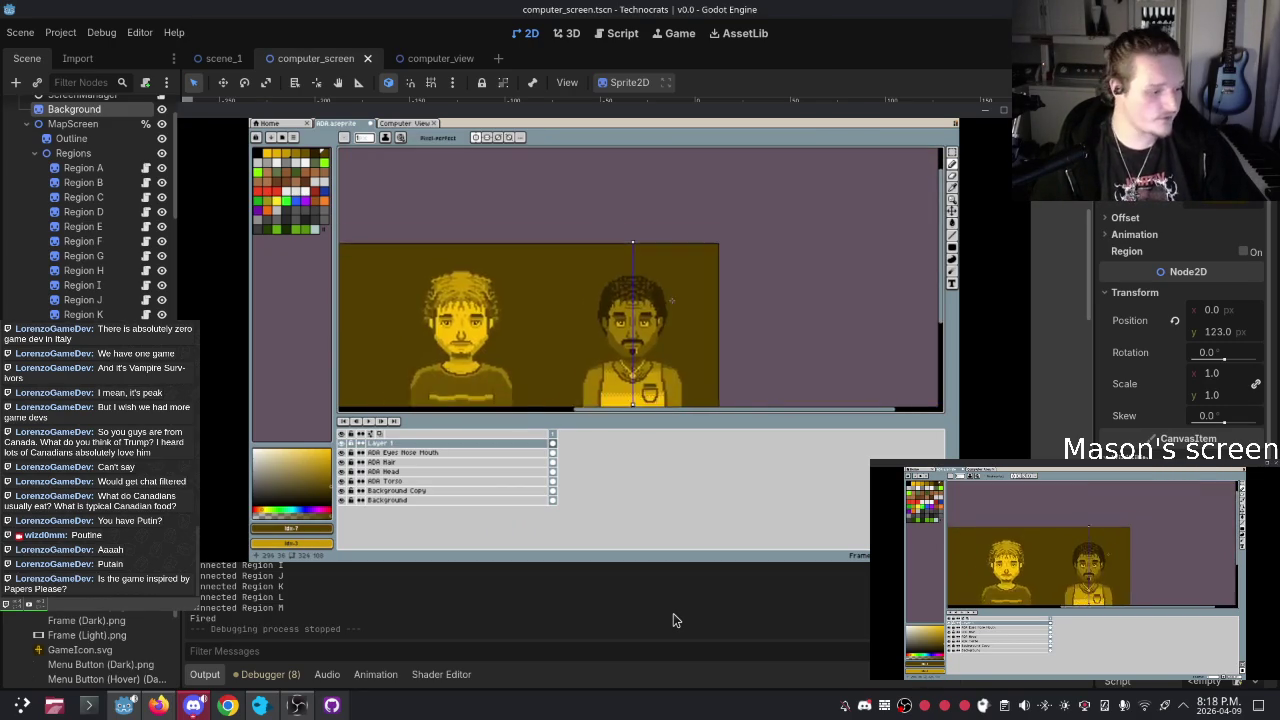
# Send the Discord stream window behind the Godot editor
pyautogui.moveTo(735, 470)
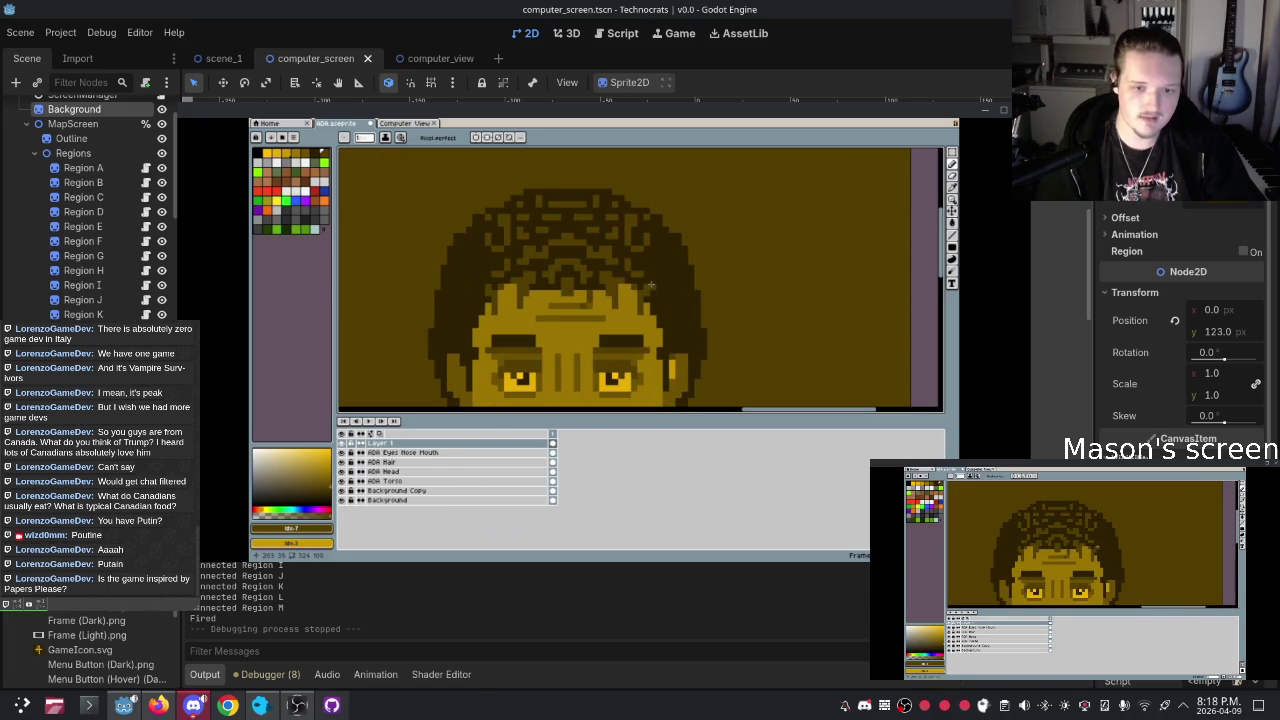
pyautogui.moveTo(683, 320)
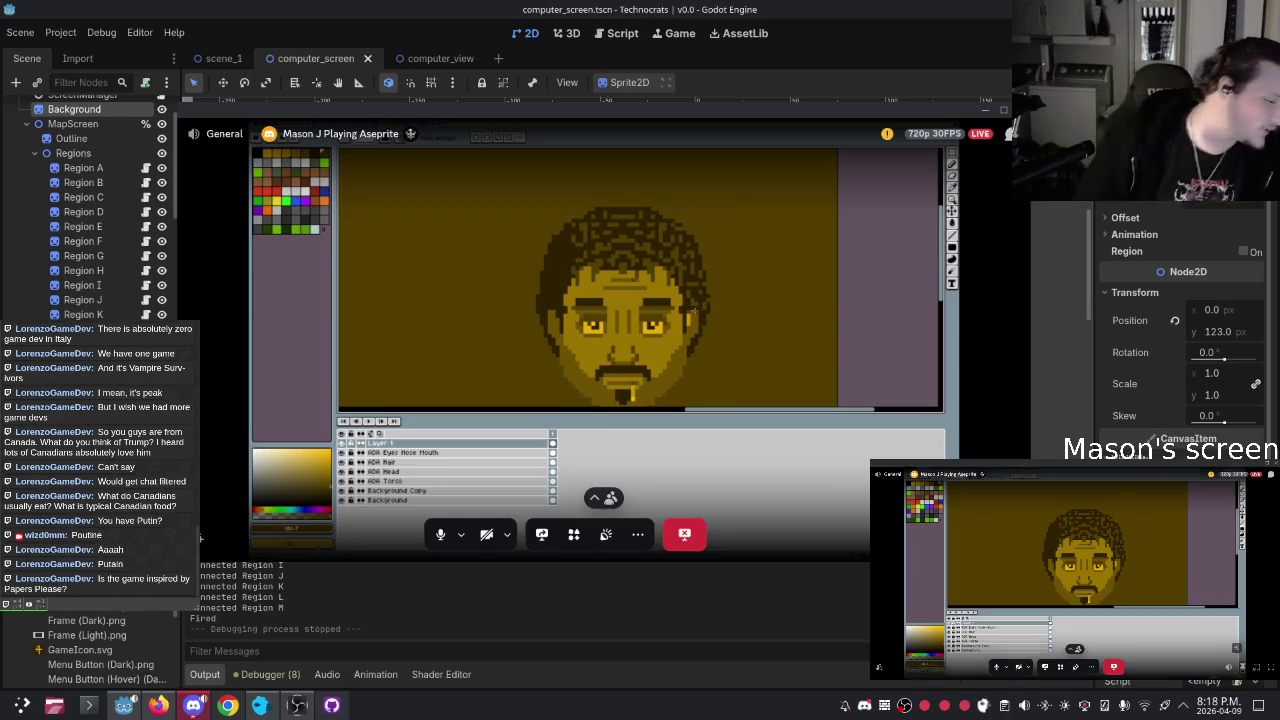
pyautogui.moveTo(886, 271)
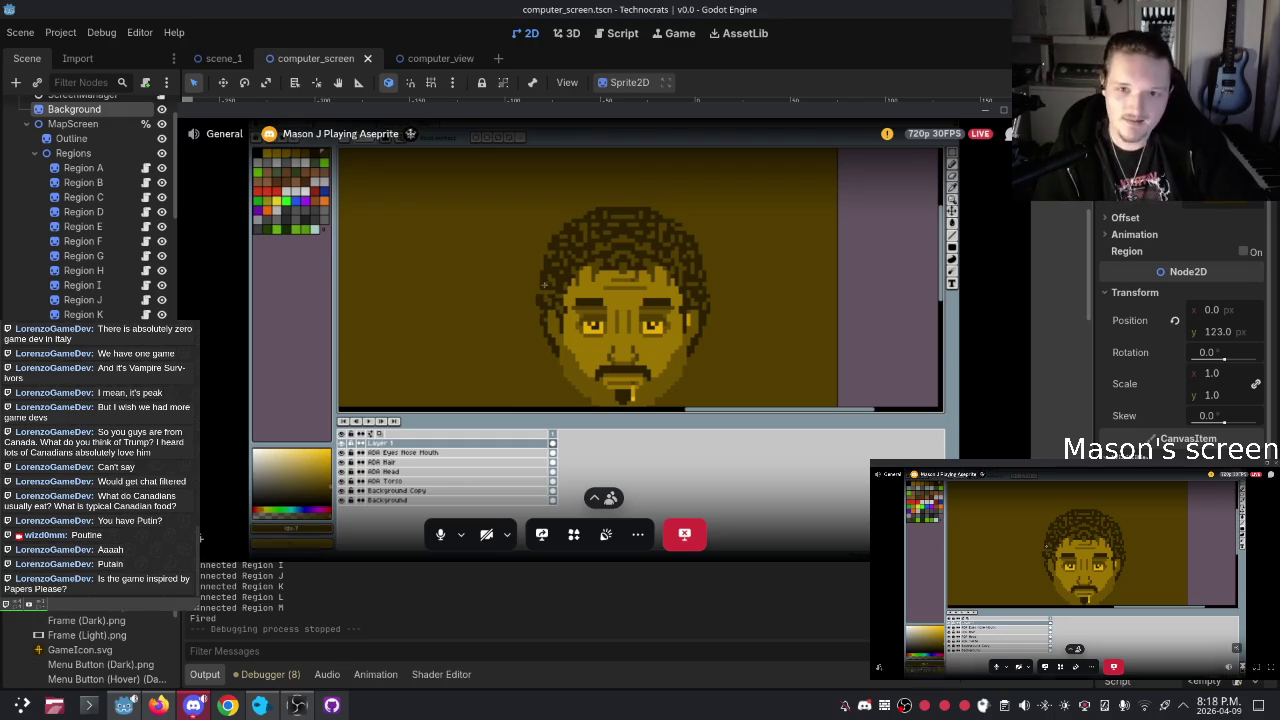
pyautogui.click(980, 113)
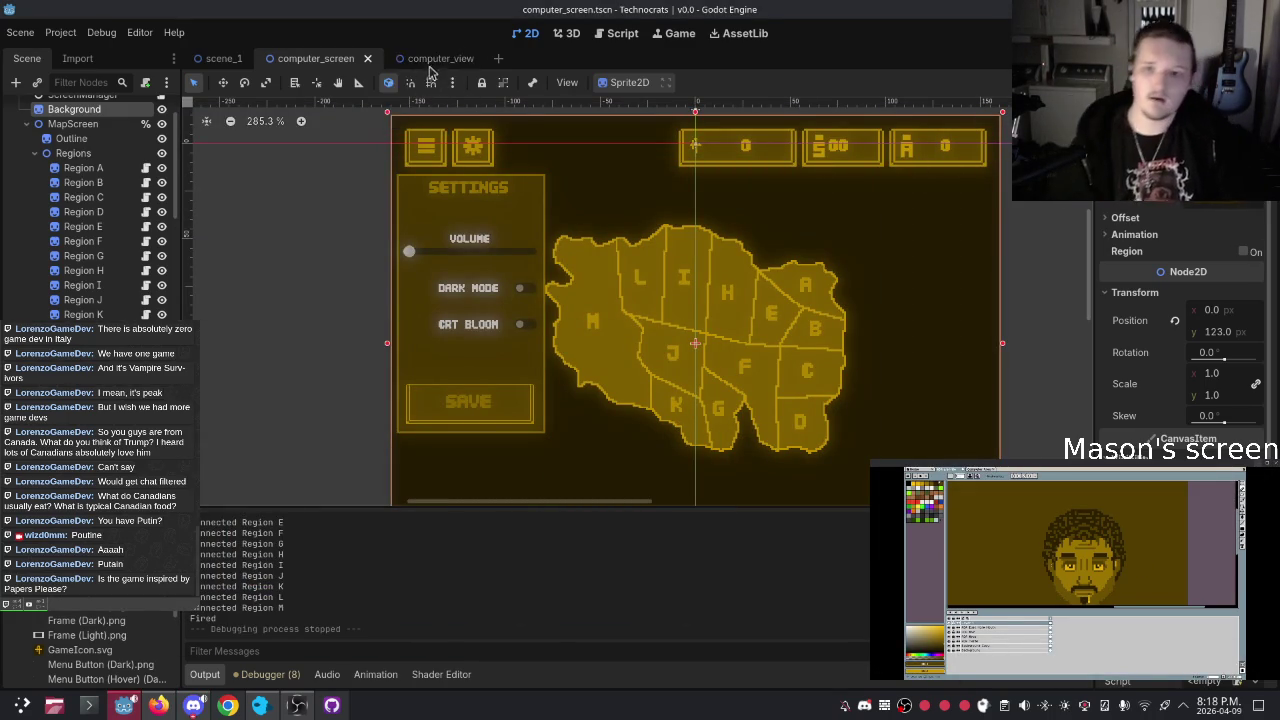
# Zoom in and out around the computer_screen viewport to look over the settings menu and map
pyautogui.scroll(-4, 828, 278)
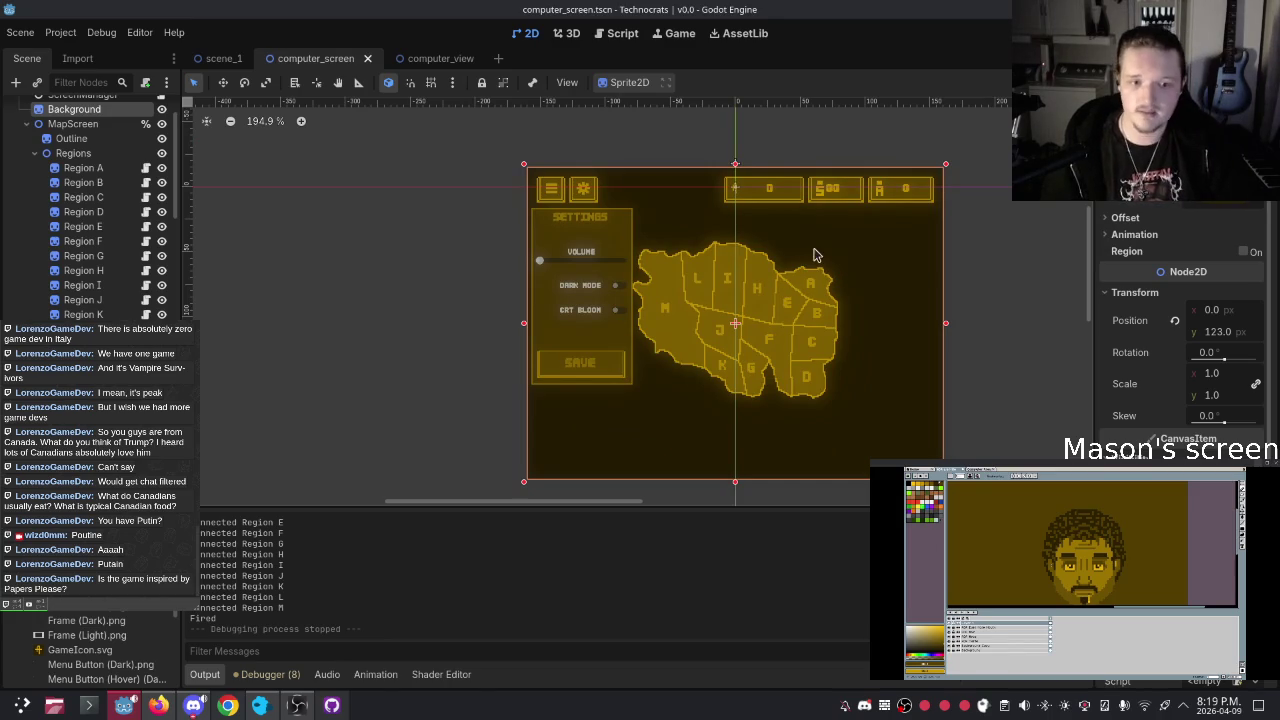
pyautogui.scroll(2, 800, 253)
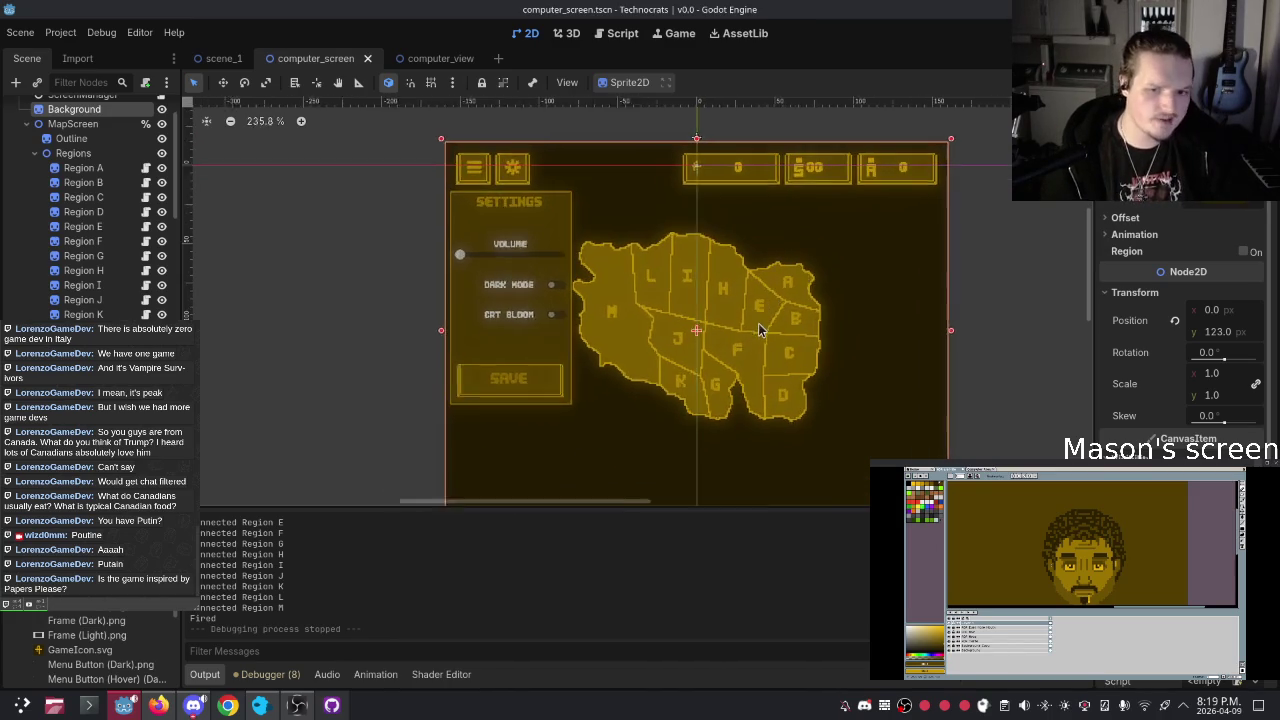
pyautogui.scroll(3, 758, 330)
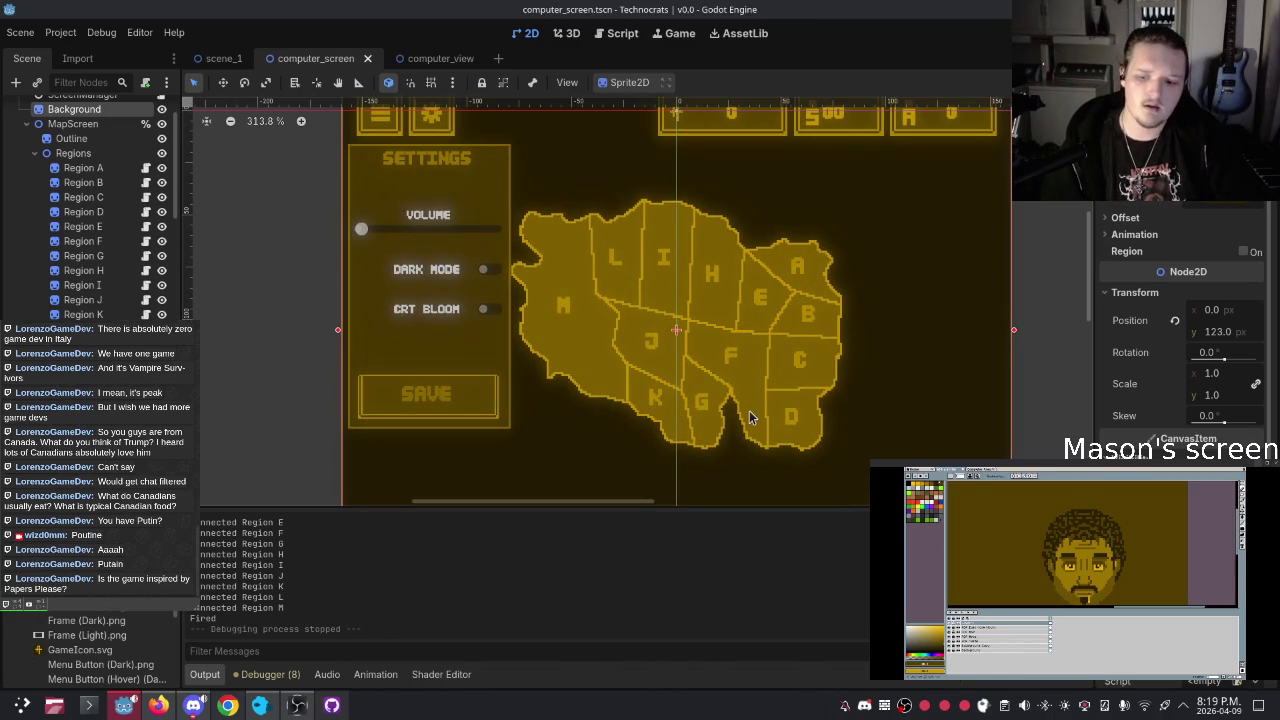
pyautogui.scroll(-4, 749, 410)
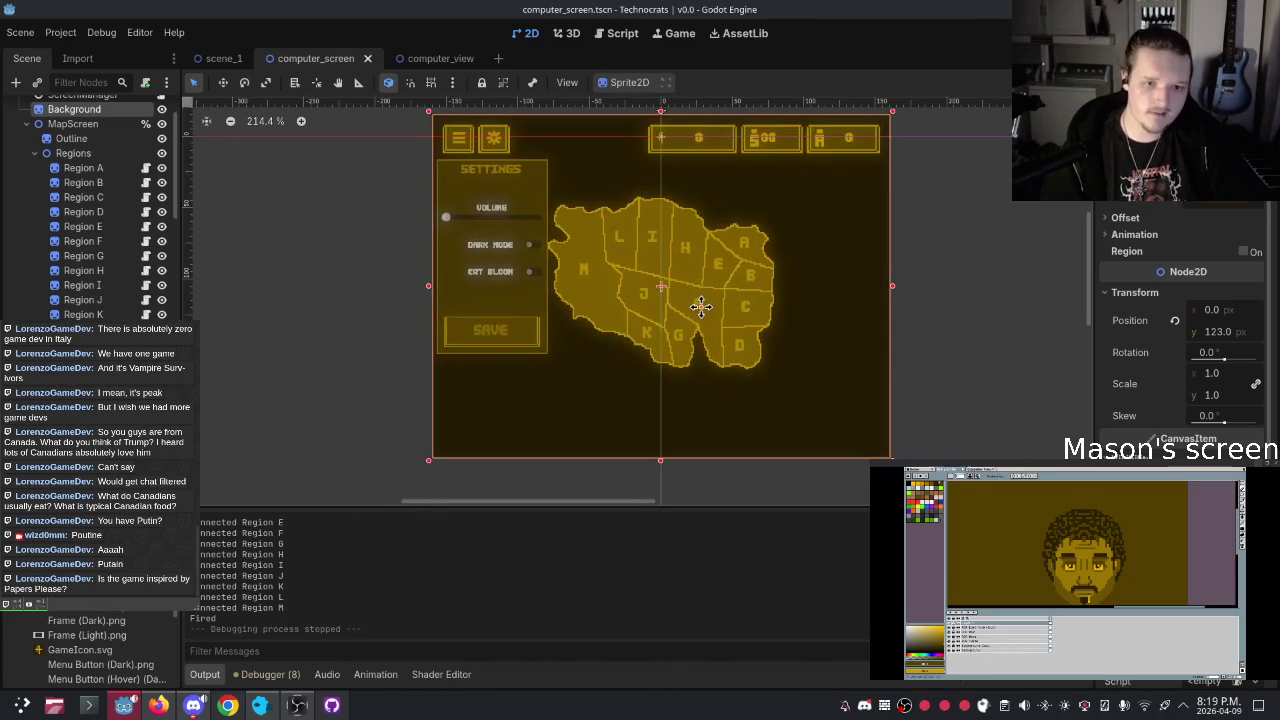
pyautogui.scroll(4, 595, 304)
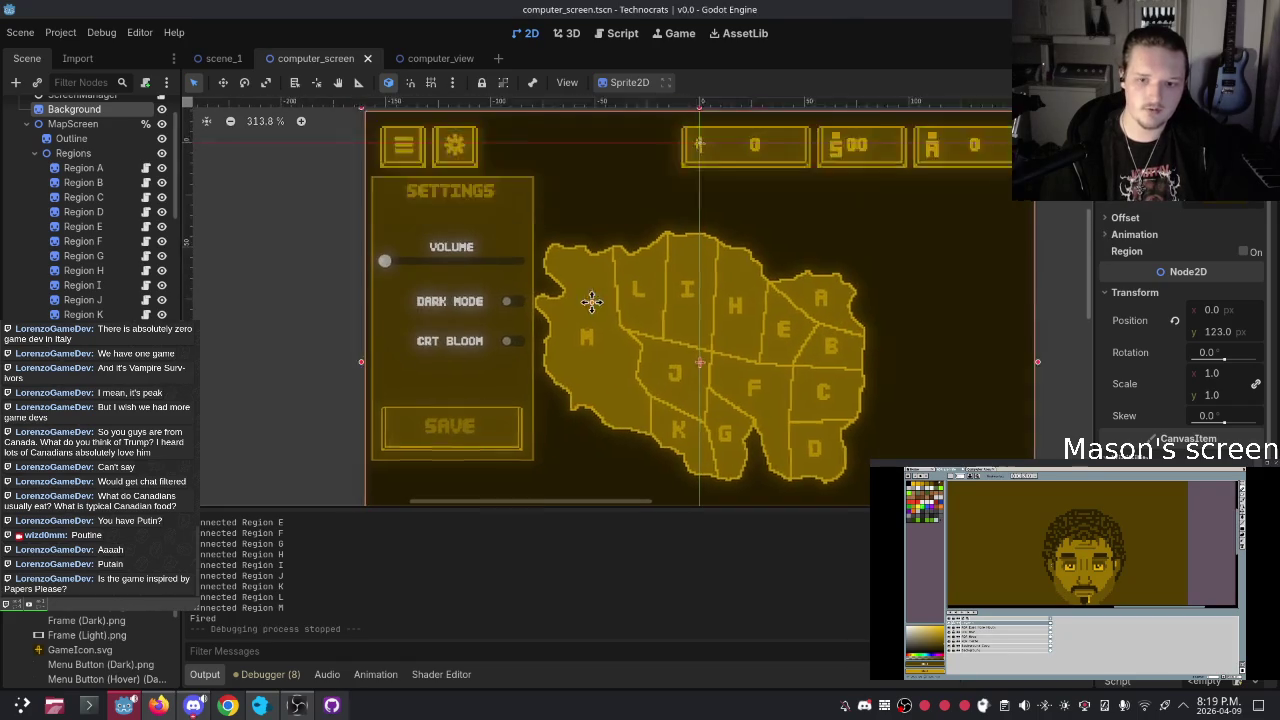
pyautogui.scroll(-3, 600, 300)
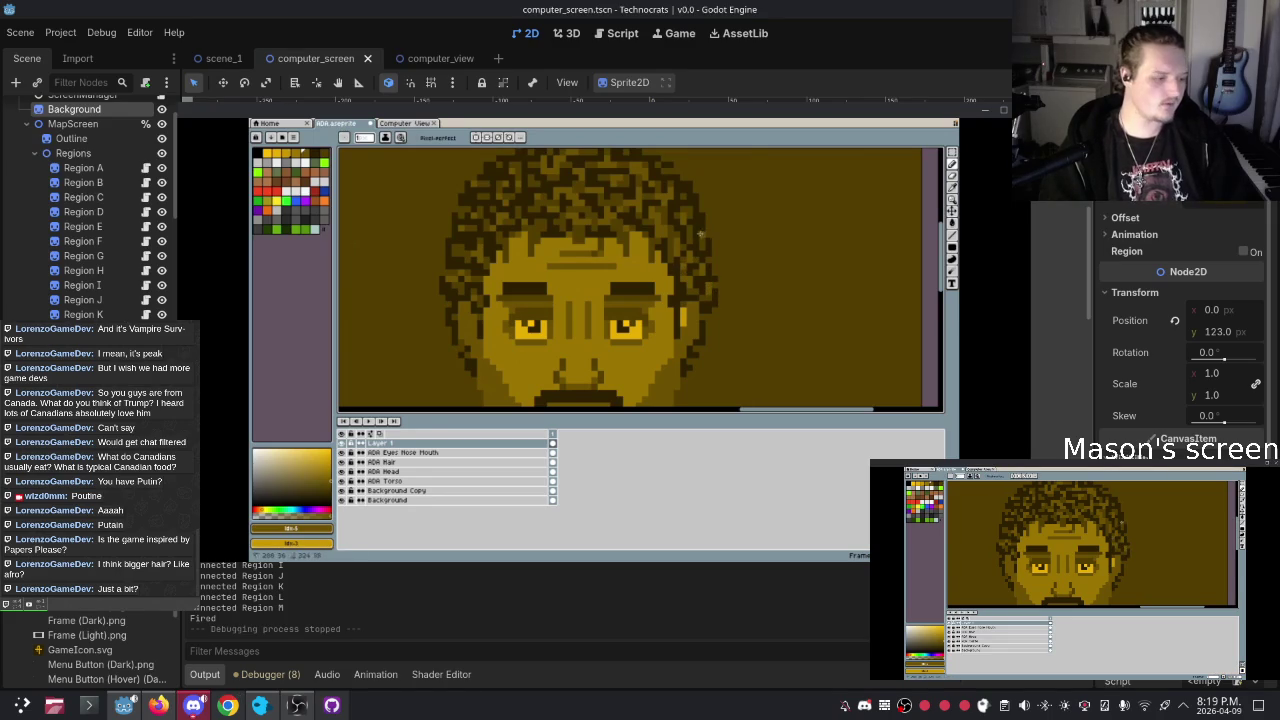
# Bring Godot to the front and zoom the viewport onto the settings panel
pyautogui.click(985, 8)
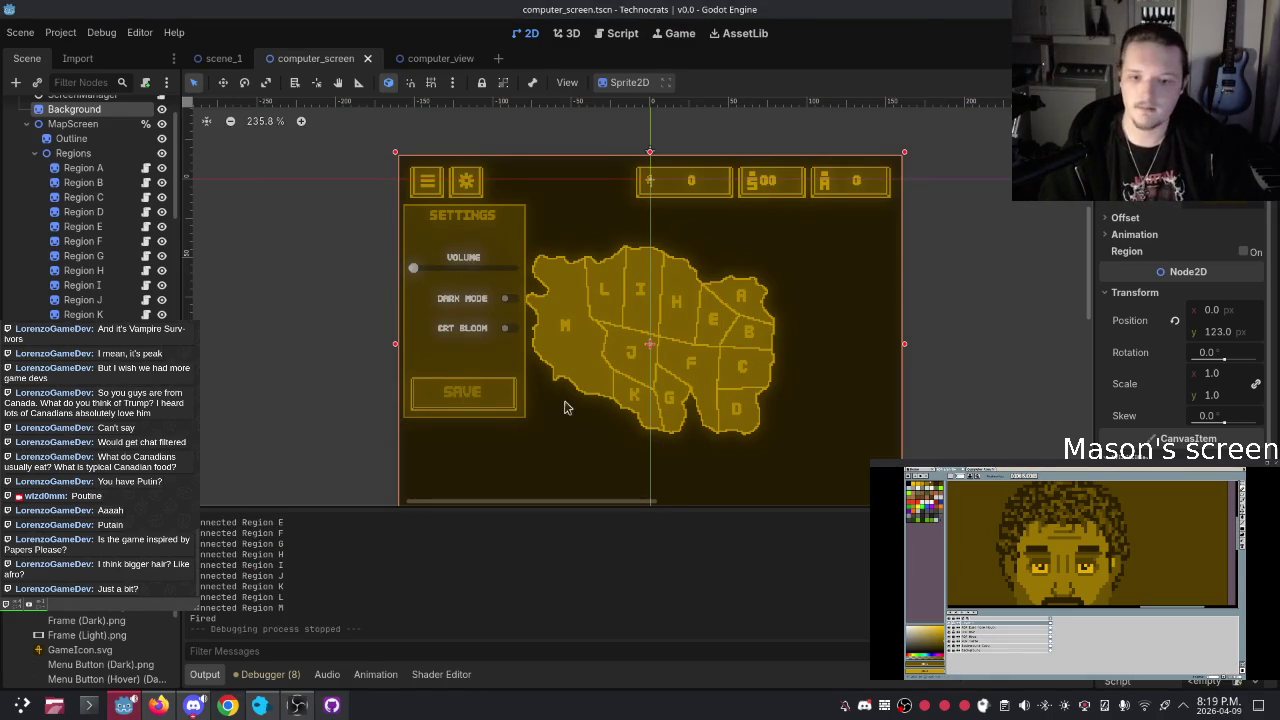
pyautogui.scroll(6, 557, 300)
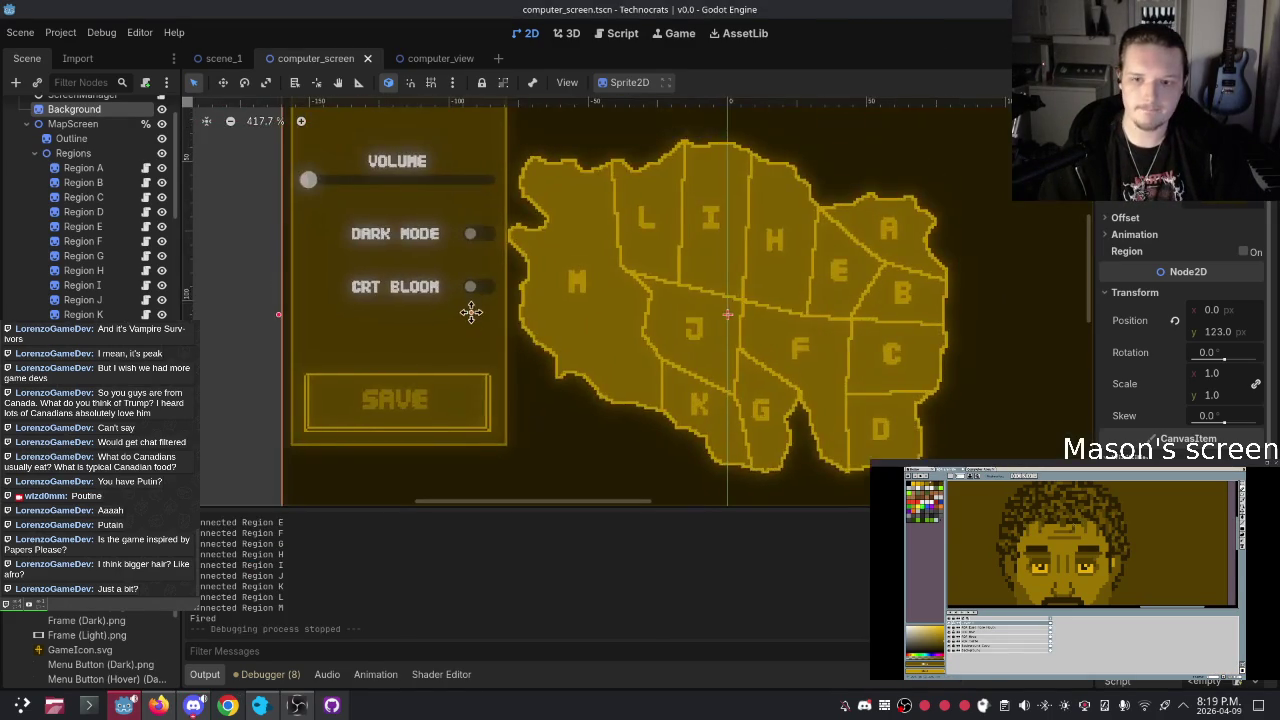
pyautogui.scroll(2, 471, 313)
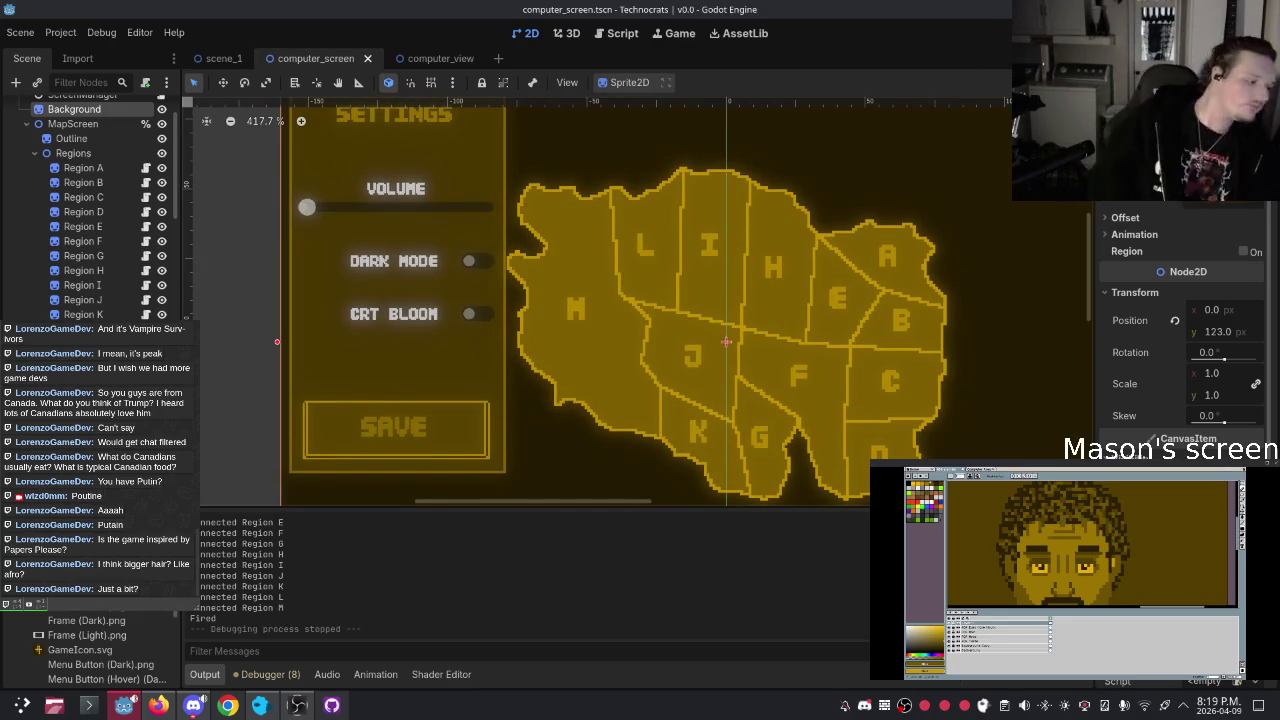
pyautogui.scroll(-5, 103, 213)
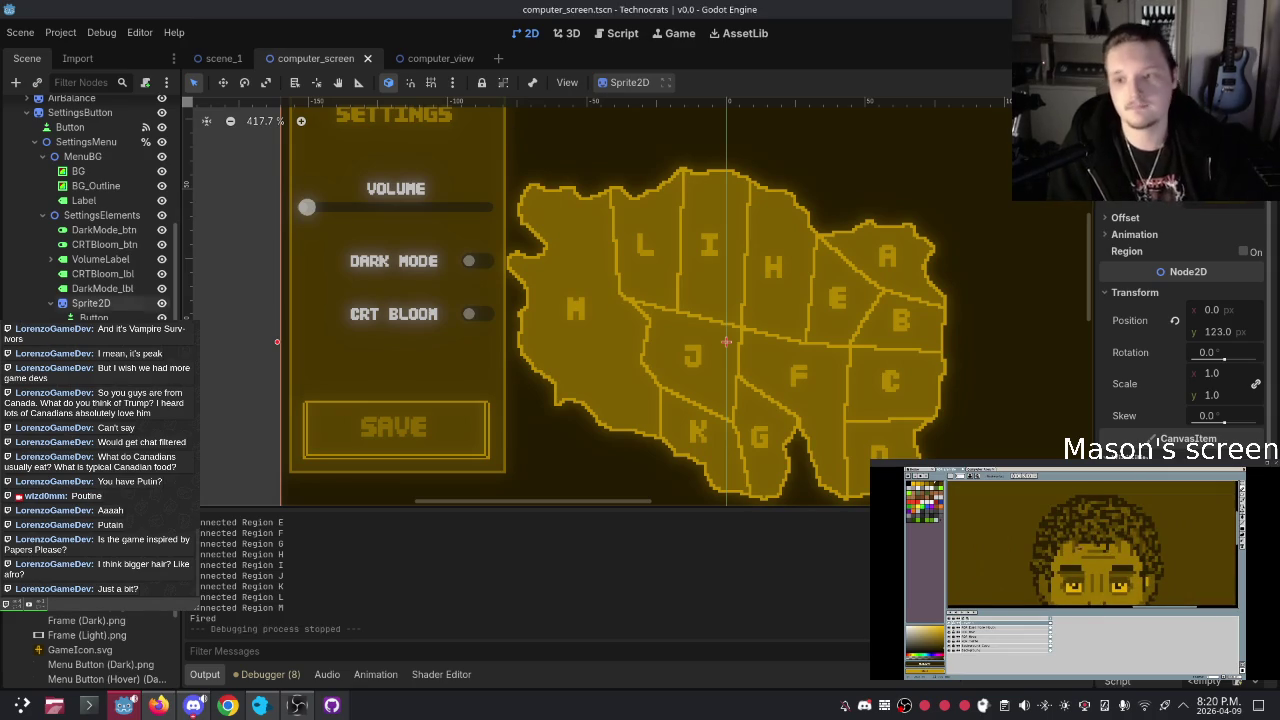
pyautogui.click(95, 316)
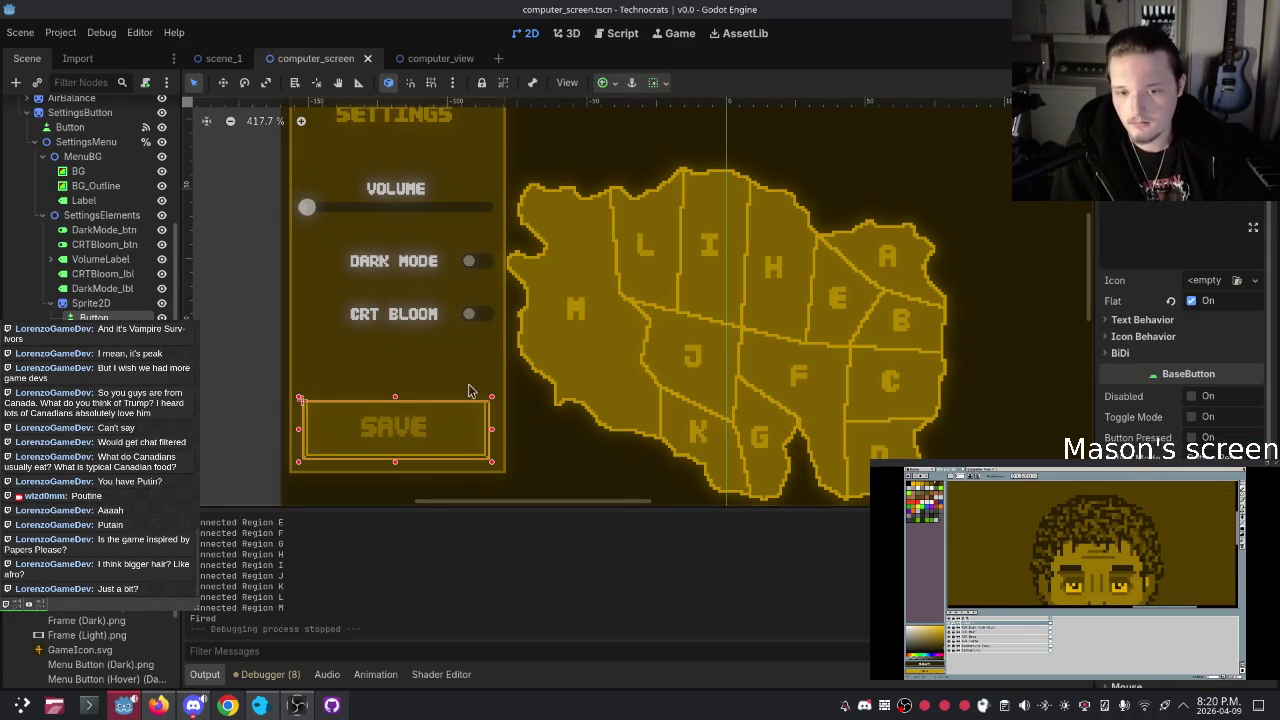
pyautogui.scroll(-3, 374, 424)
pyautogui.click(520, 477)
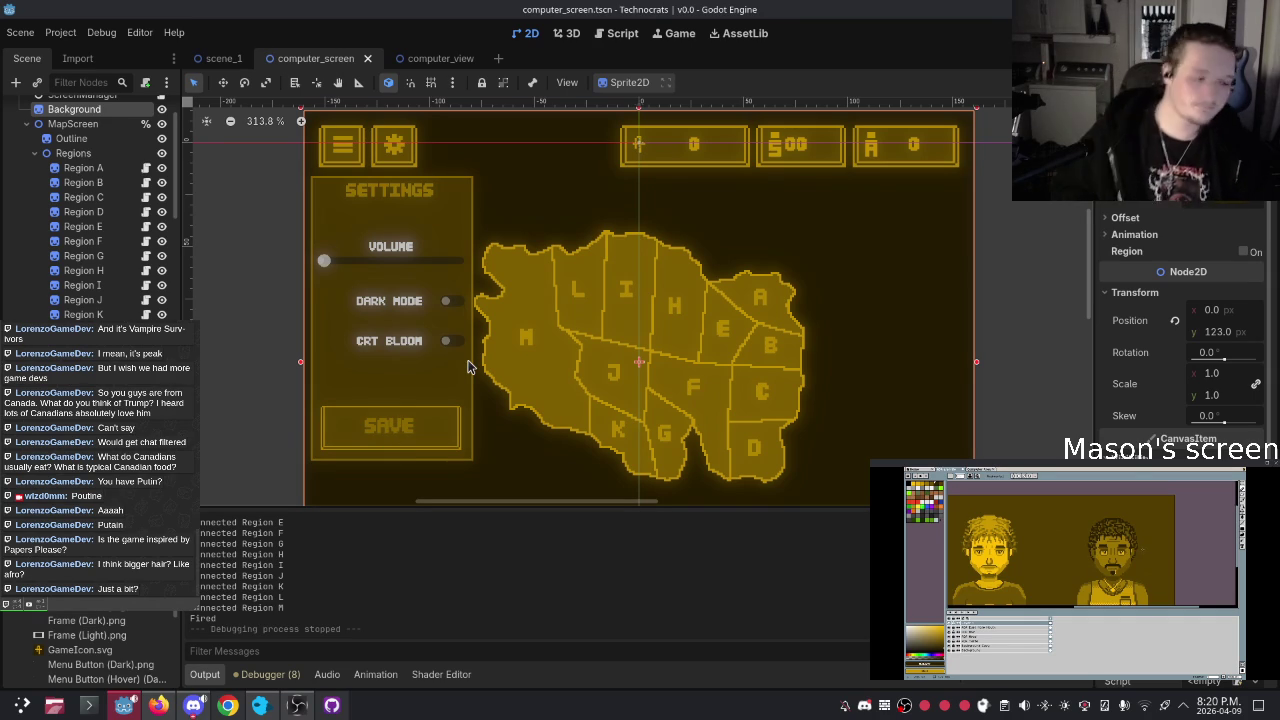
pyautogui.scroll(-5, 101, 258)
pyautogui.scroll(5, 101, 258)
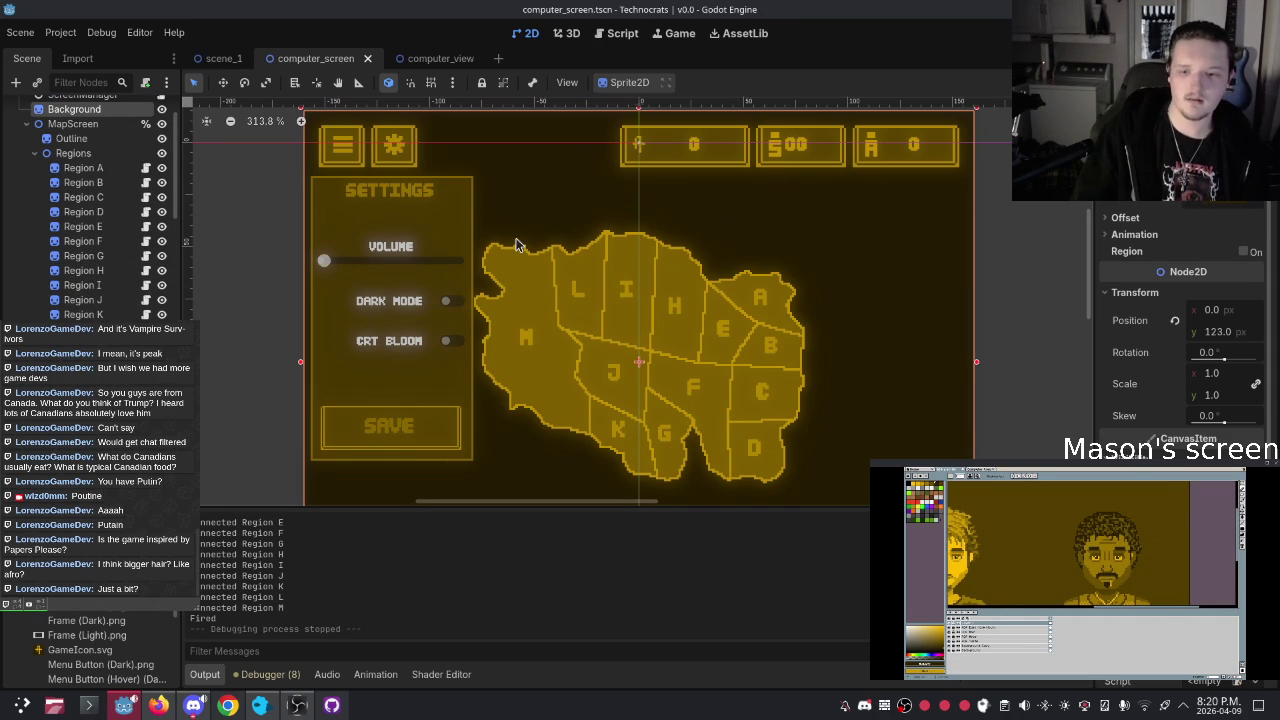
pyautogui.click(406, 429)
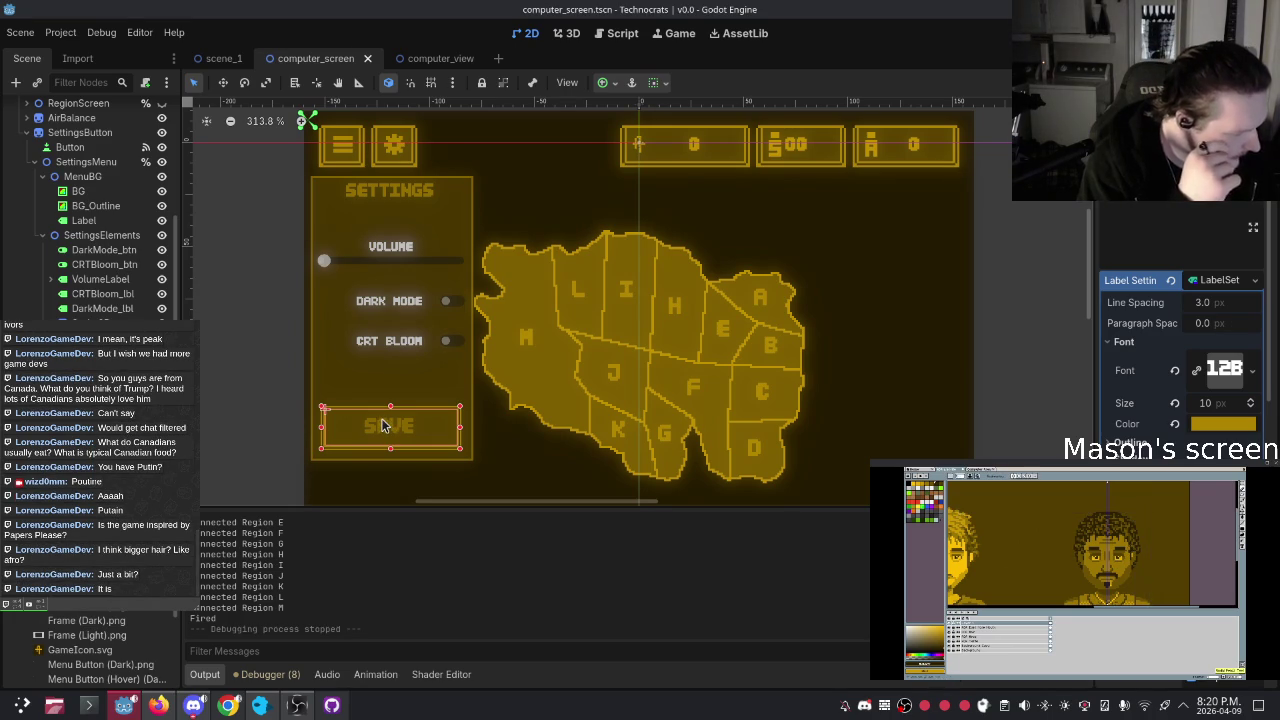
pyautogui.click(273, 314)
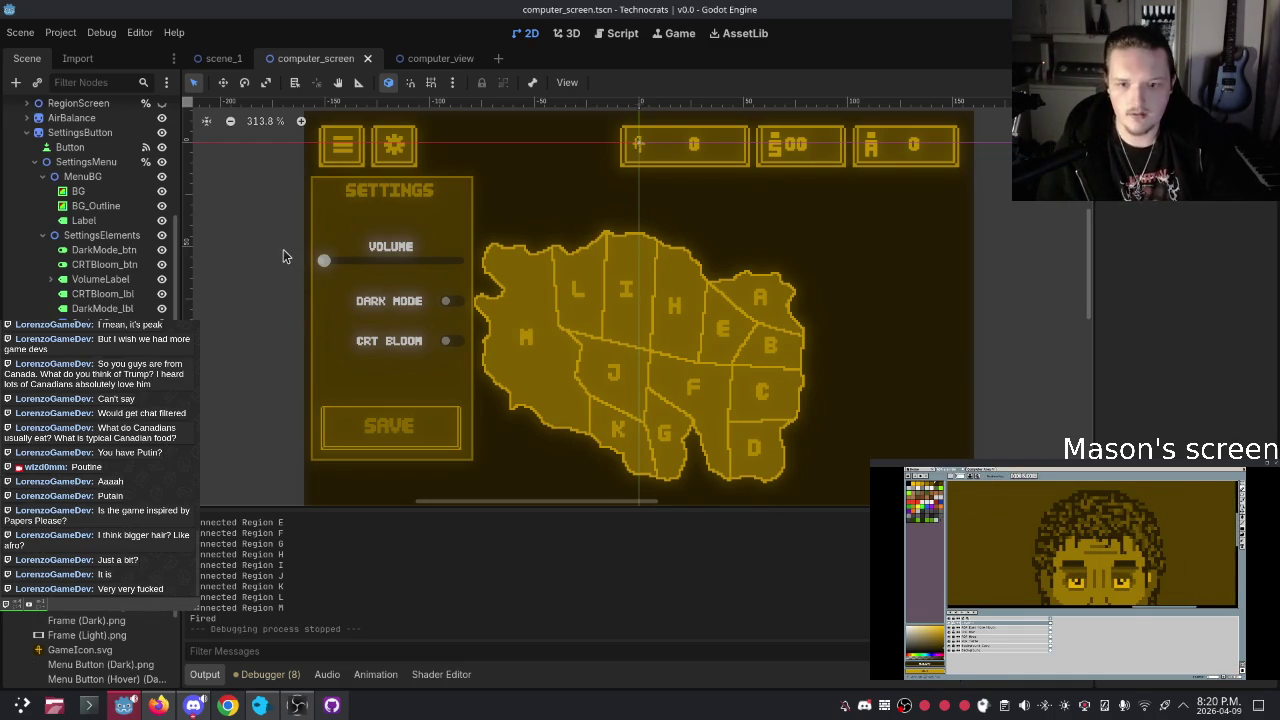
pyautogui.scroll(-3, 100, 255)
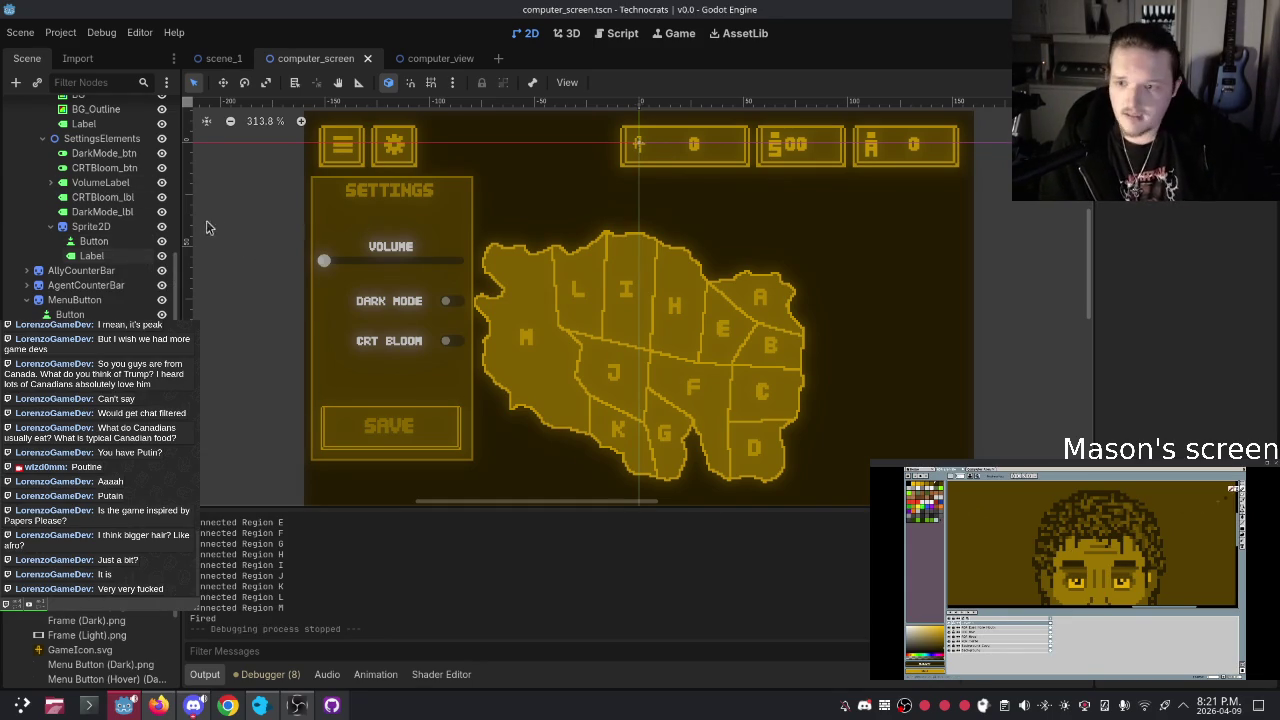
# Rename the SAVE box's Sprite2D node to SaveButton_spr
pyautogui.click(126, 227)
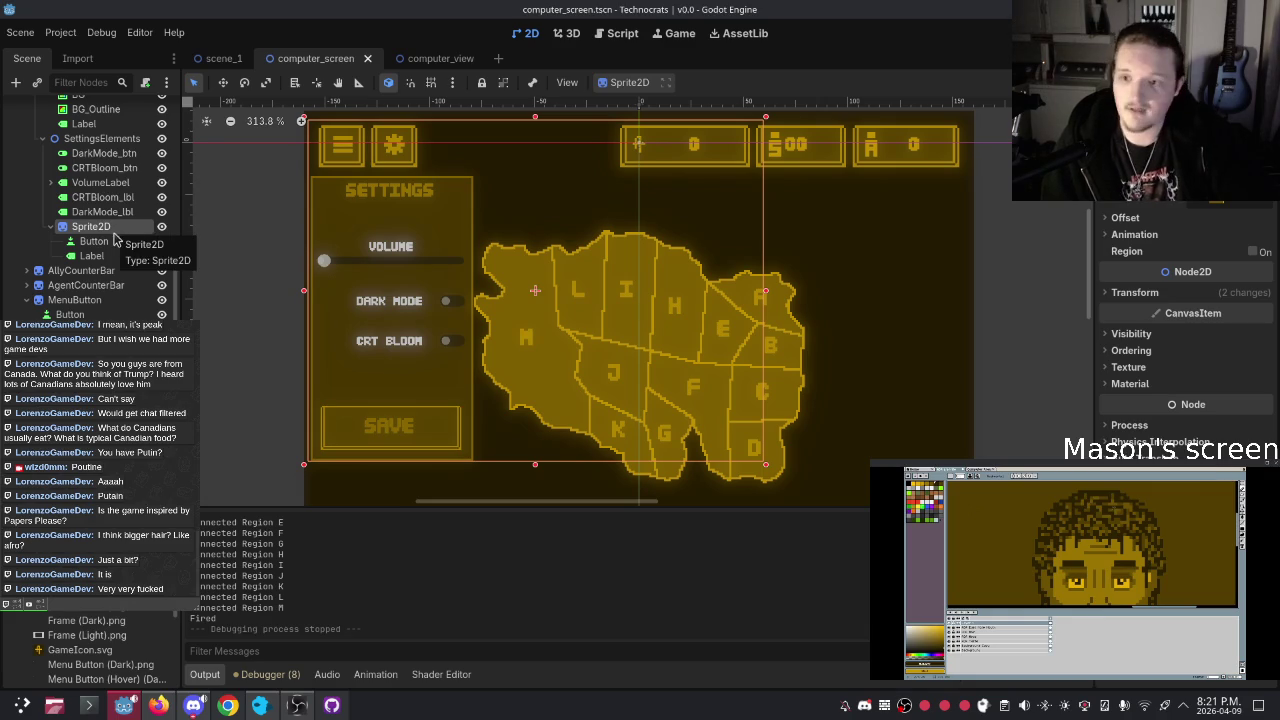
pyautogui.click(112, 242)
pyautogui.click(100, 256)
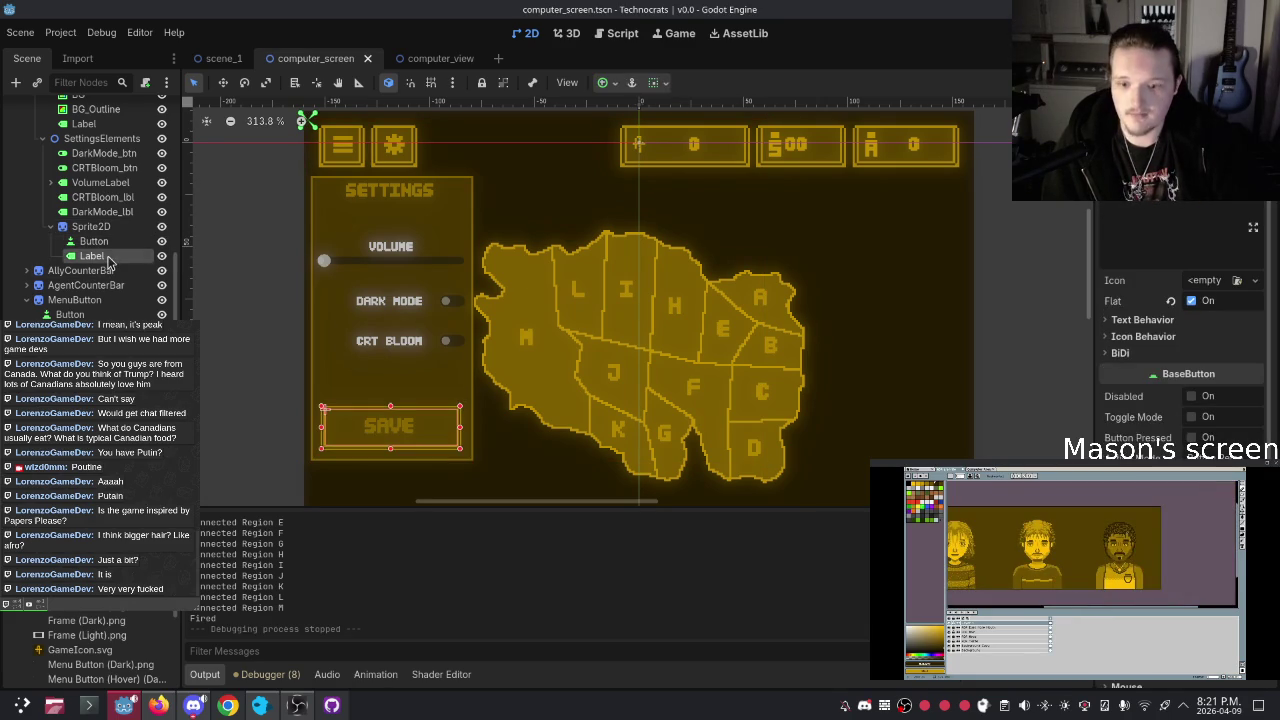
pyautogui.click(1010, 231)
pyautogui.scroll(-4, 620, 305)
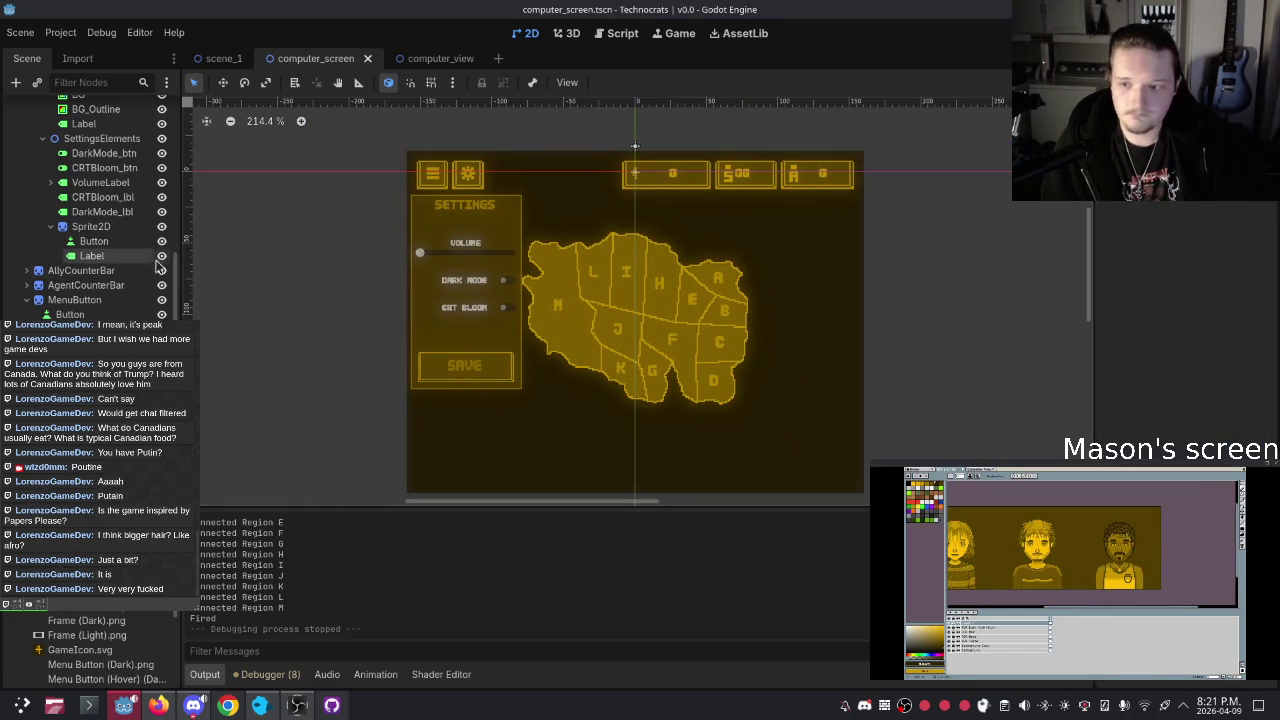
pyautogui.click(90, 241)
pyautogui.click(90, 227)
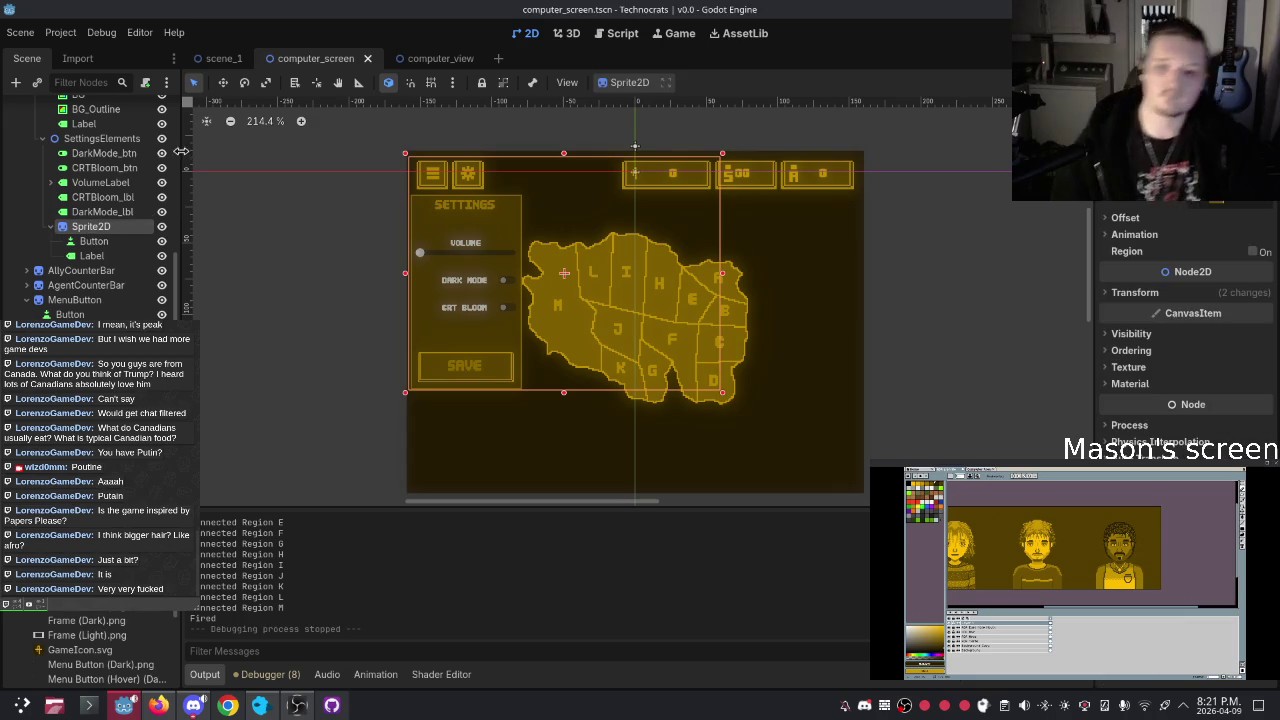
pyautogui.rightClick(86, 226)
pyautogui.click(72, 232)
pyautogui.rightClick(90, 229)
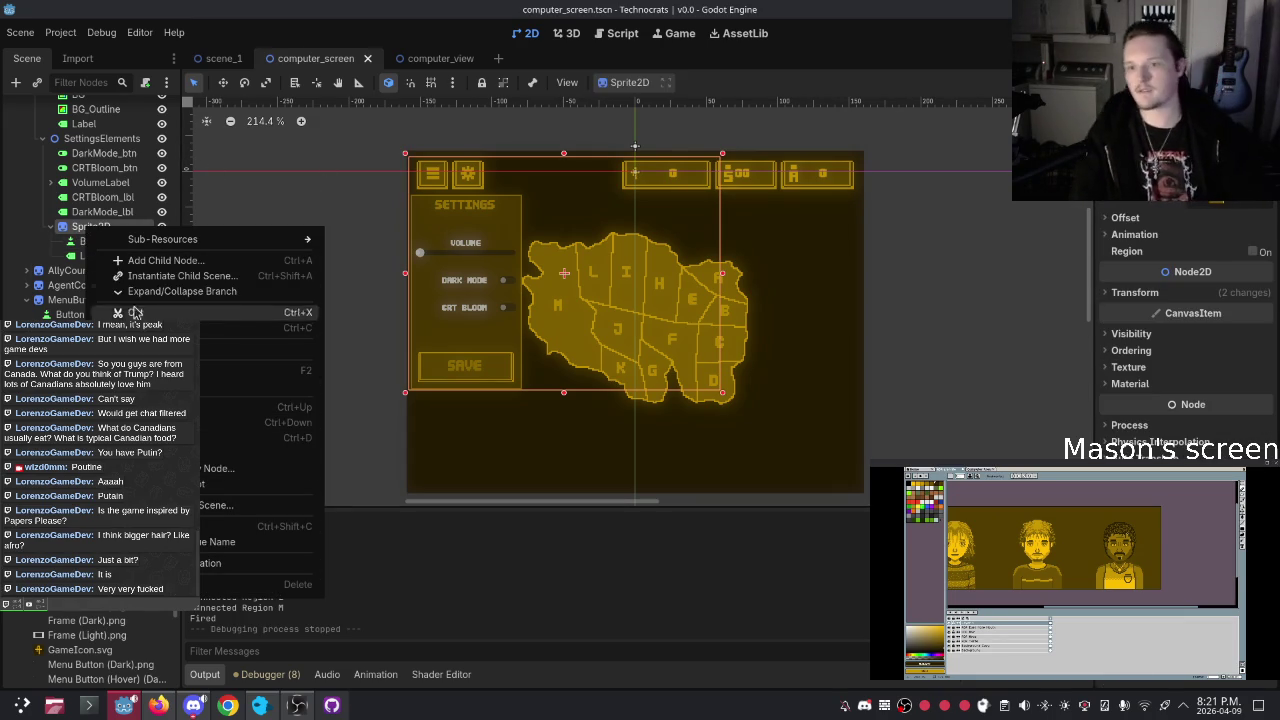
pyautogui.click(75, 242)
pyautogui.rightClick(99, 229)
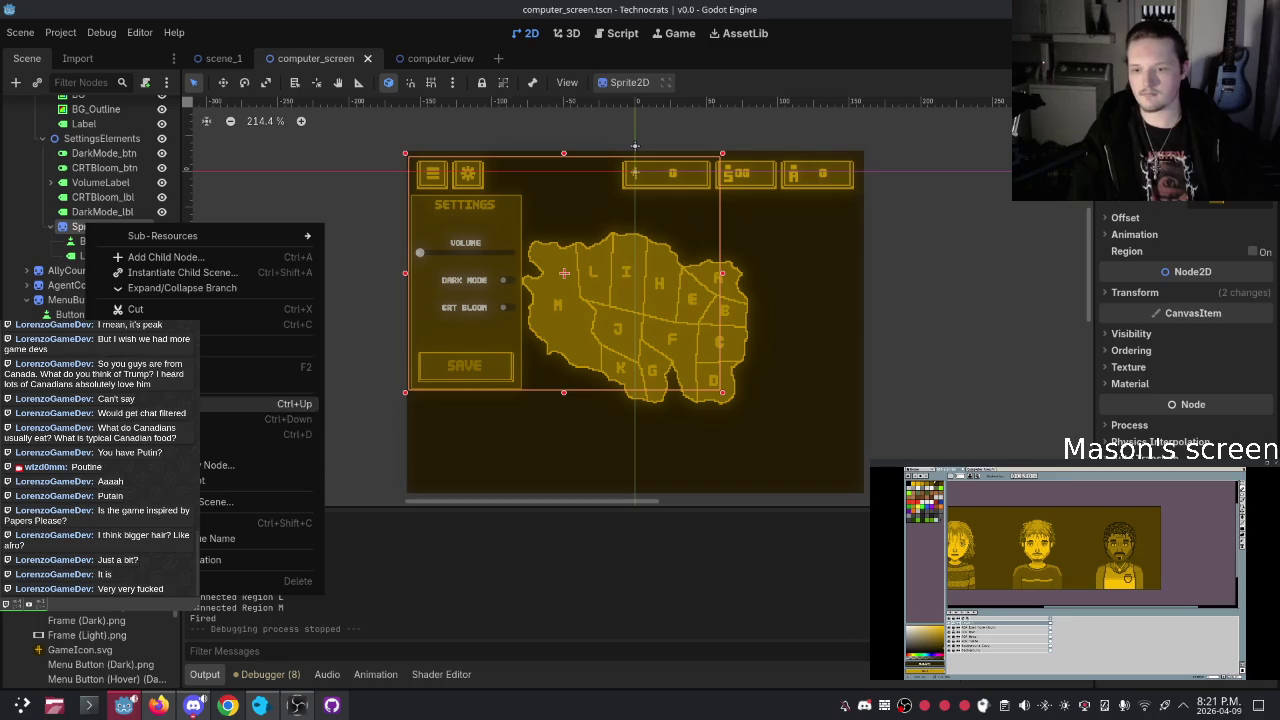
pyautogui.click(230, 367)
pyautogui.write('Savwe')
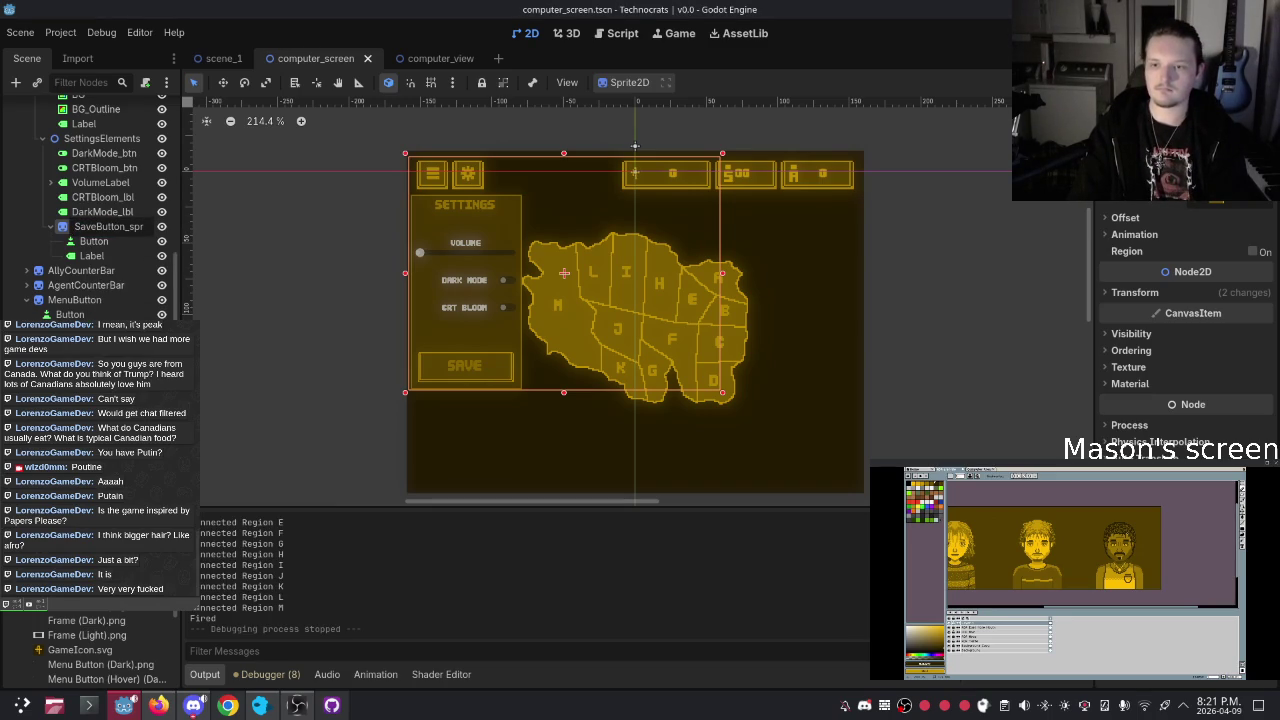
pyautogui.press('Return')
# Rename the Button node under it to Save_btn
pyautogui.click(95, 242)
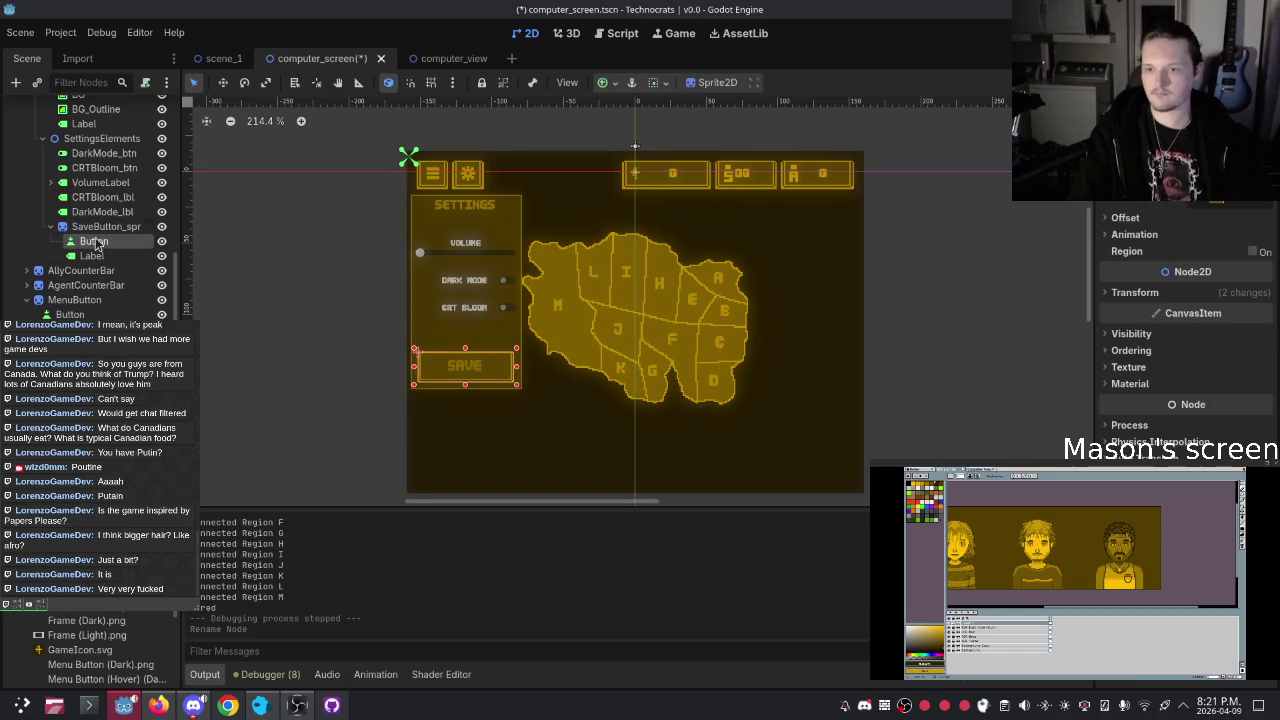
pyautogui.click(110, 246)
pyautogui.write('Save')
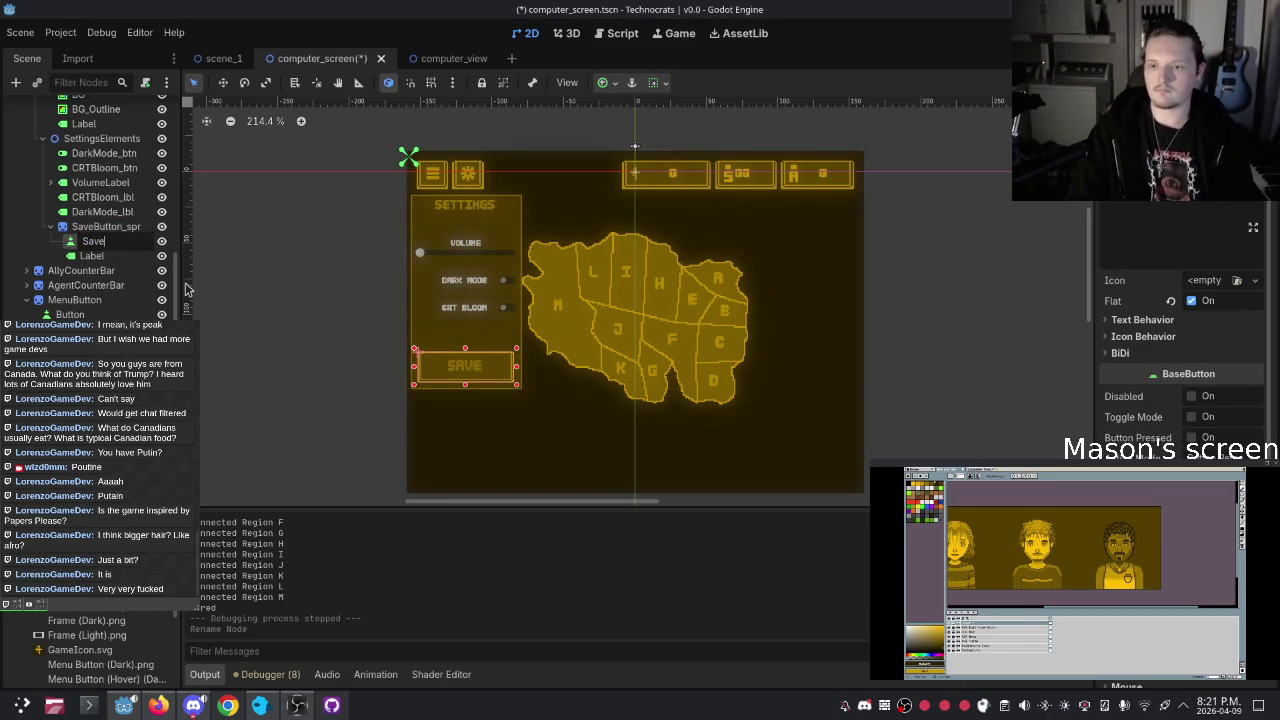
pyautogui.write('_but')
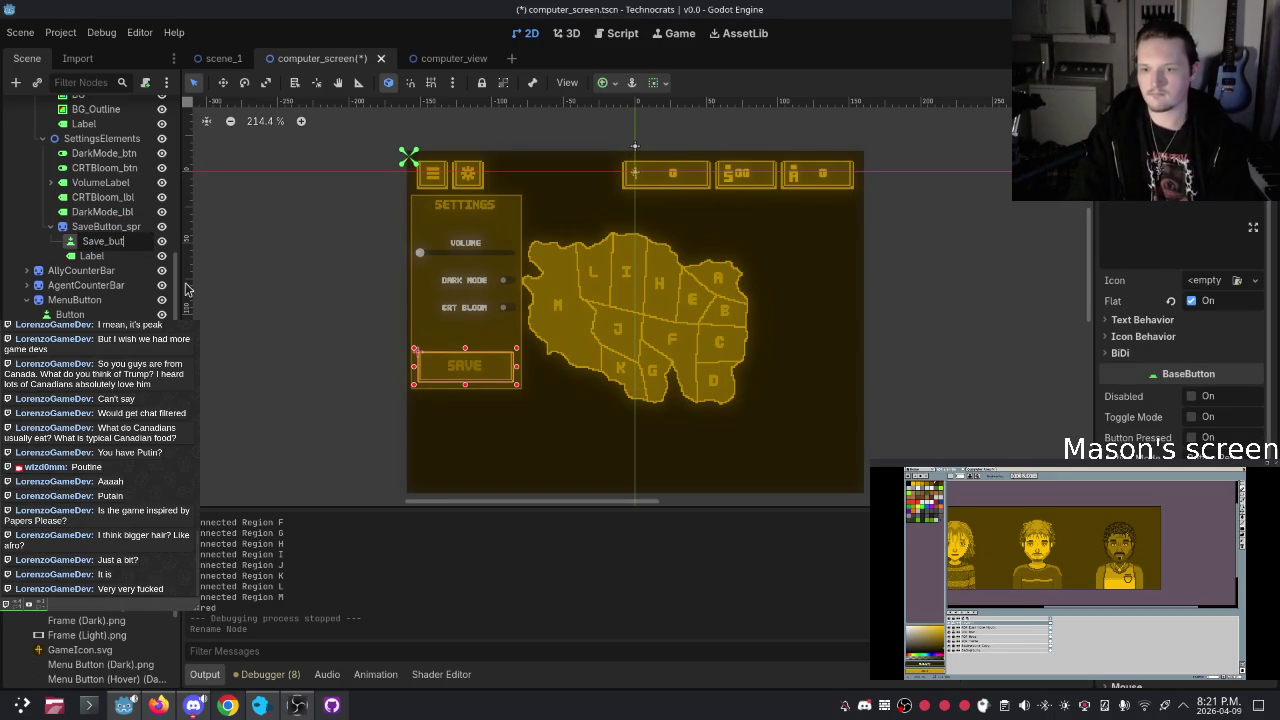
pyautogui.press('BackSpace')
pyautogui.press('BackSpace')
pyautogui.write('tn')
pyautogui.press('Return')
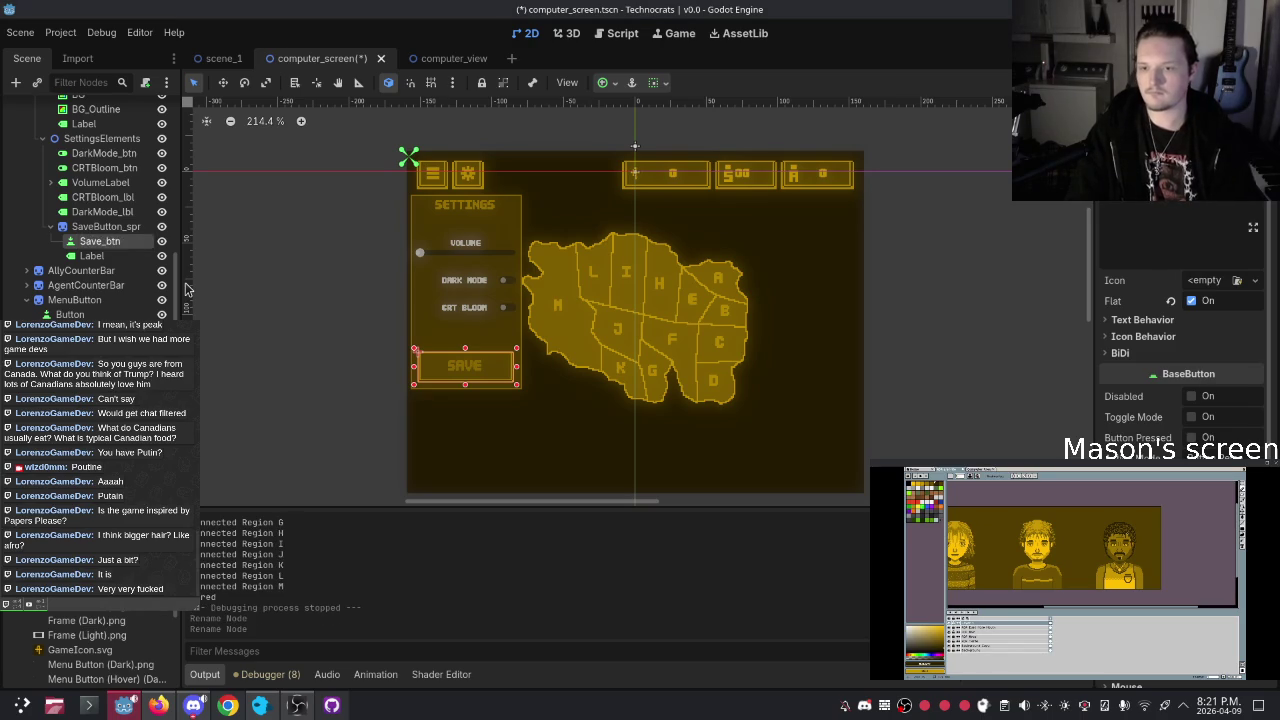
# Shorten the sprite's name from SaveButton_spr to Save_spr
pyautogui.click(110, 226)
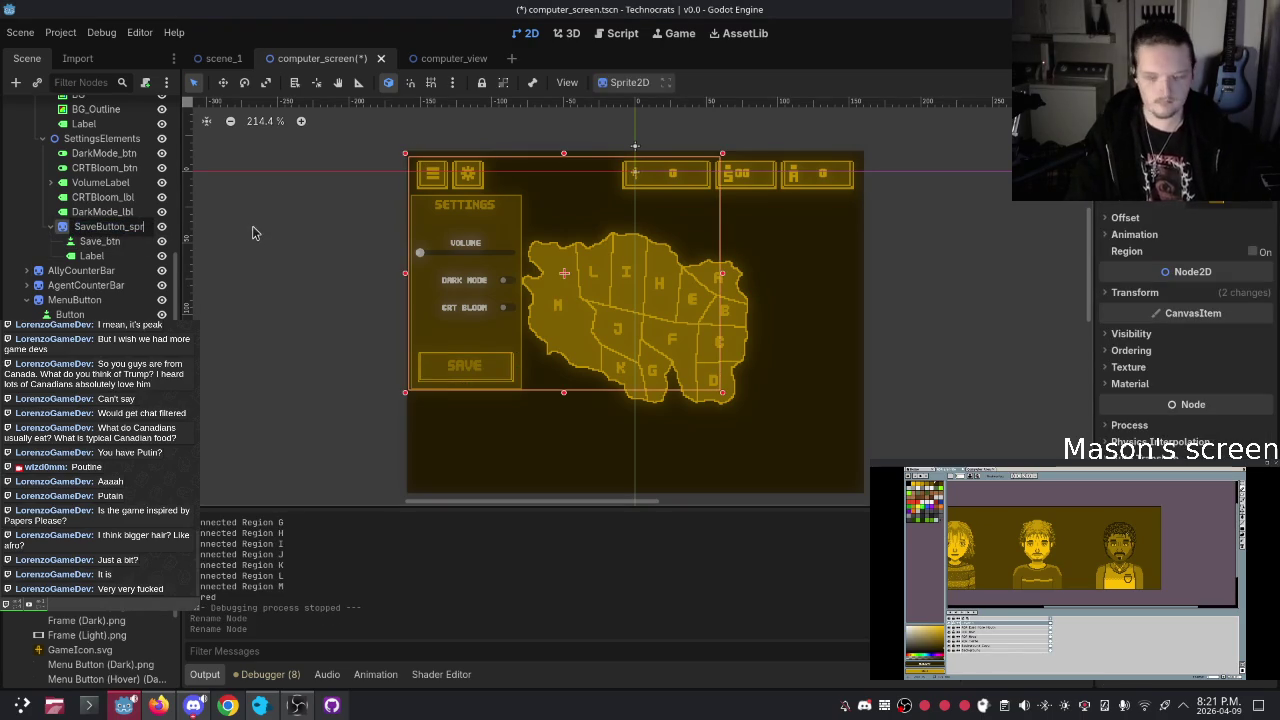
pyautogui.press('Left')
pyautogui.press('Left')
pyautogui.press('Left')
pyautogui.press('BackSpace')
pyautogui.press('BackSpace')
pyautogui.press('BackSpace')
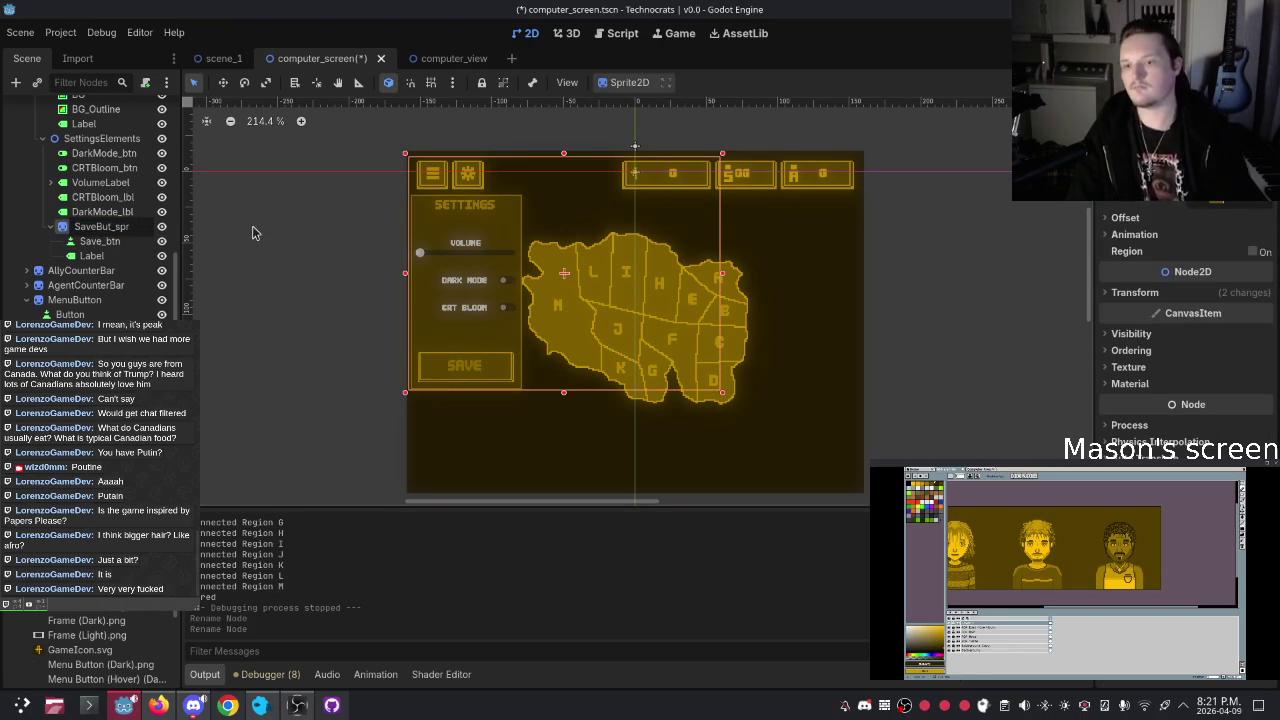
pyautogui.press('BackSpace')
pyautogui.press('BackSpace')
pyautogui.press('BackSpace')
pyautogui.press('Return')
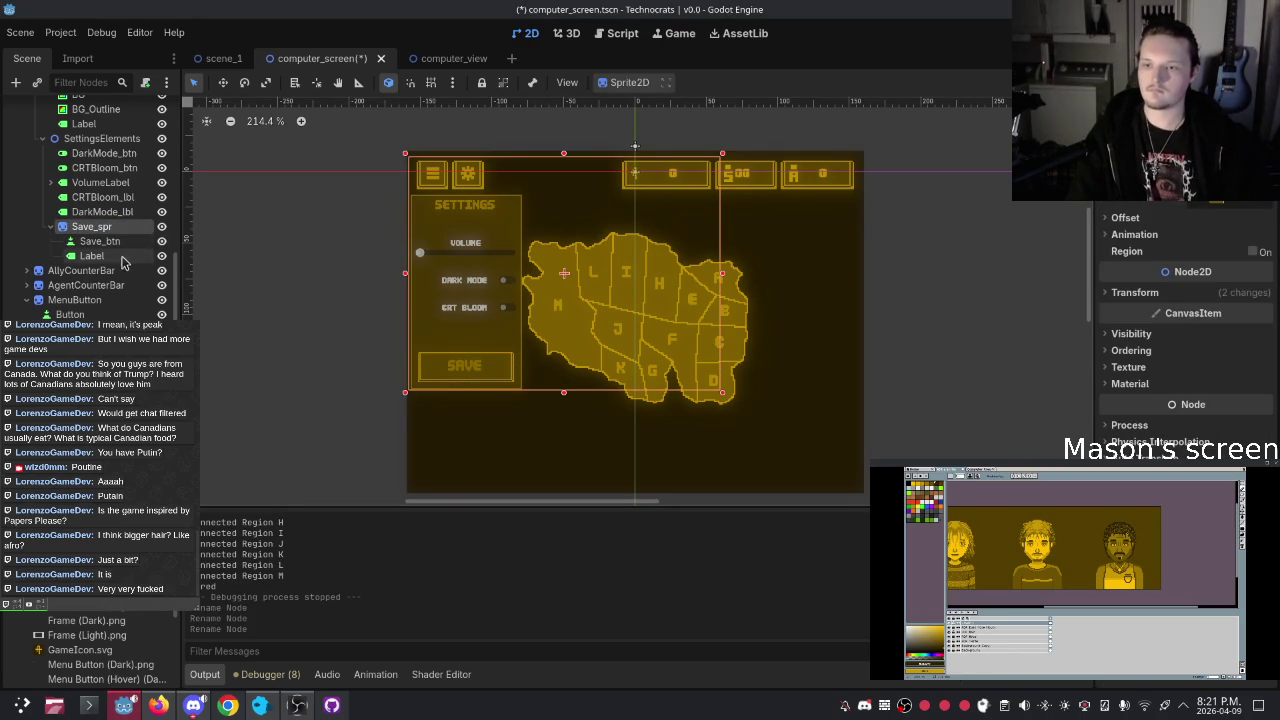
# Rename the Label under Save_spr to Save_lbl and collapse Save_spr in the tree
pyautogui.click(121, 258)
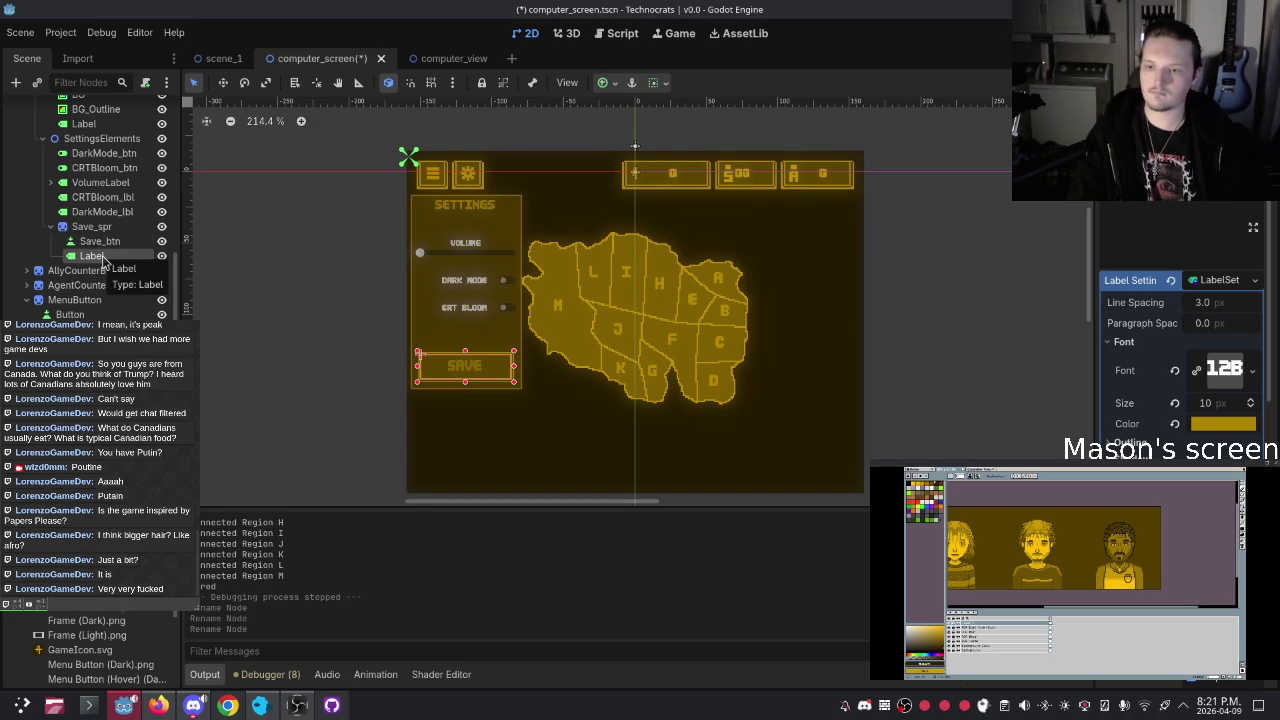
pyautogui.press('F2')
pyautogui.write('Save_l')
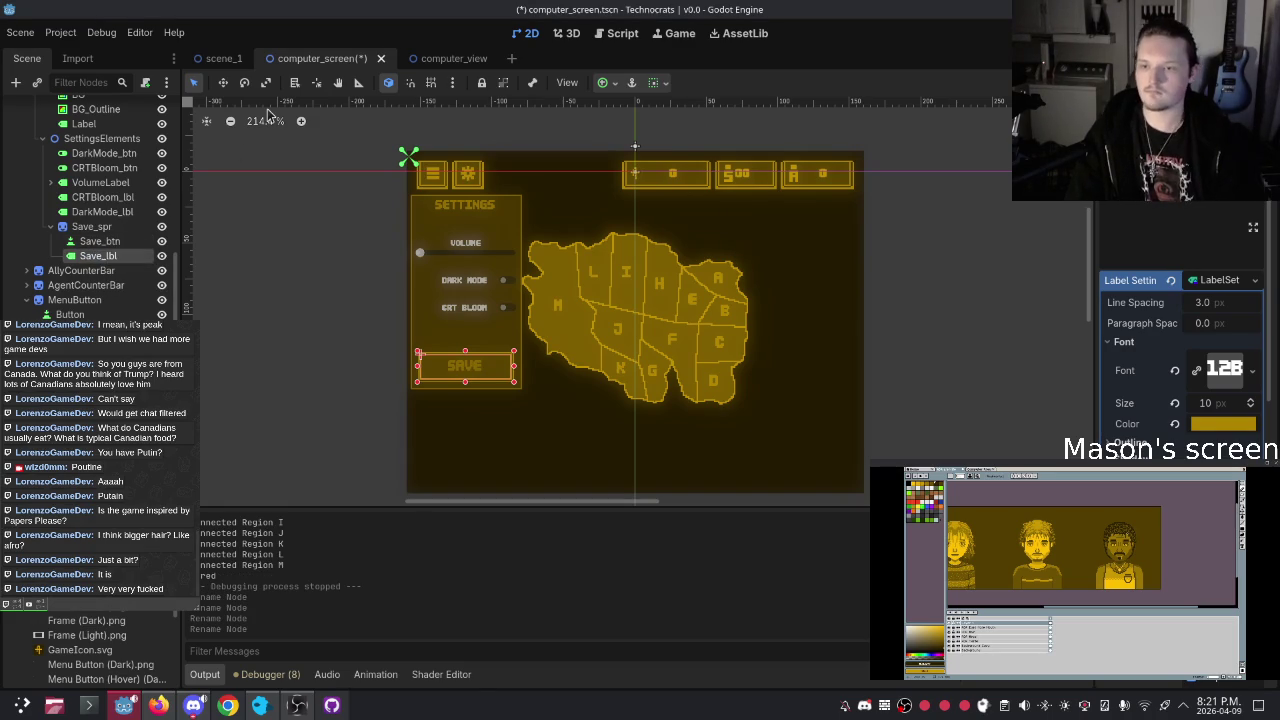
pyautogui.press('Return')
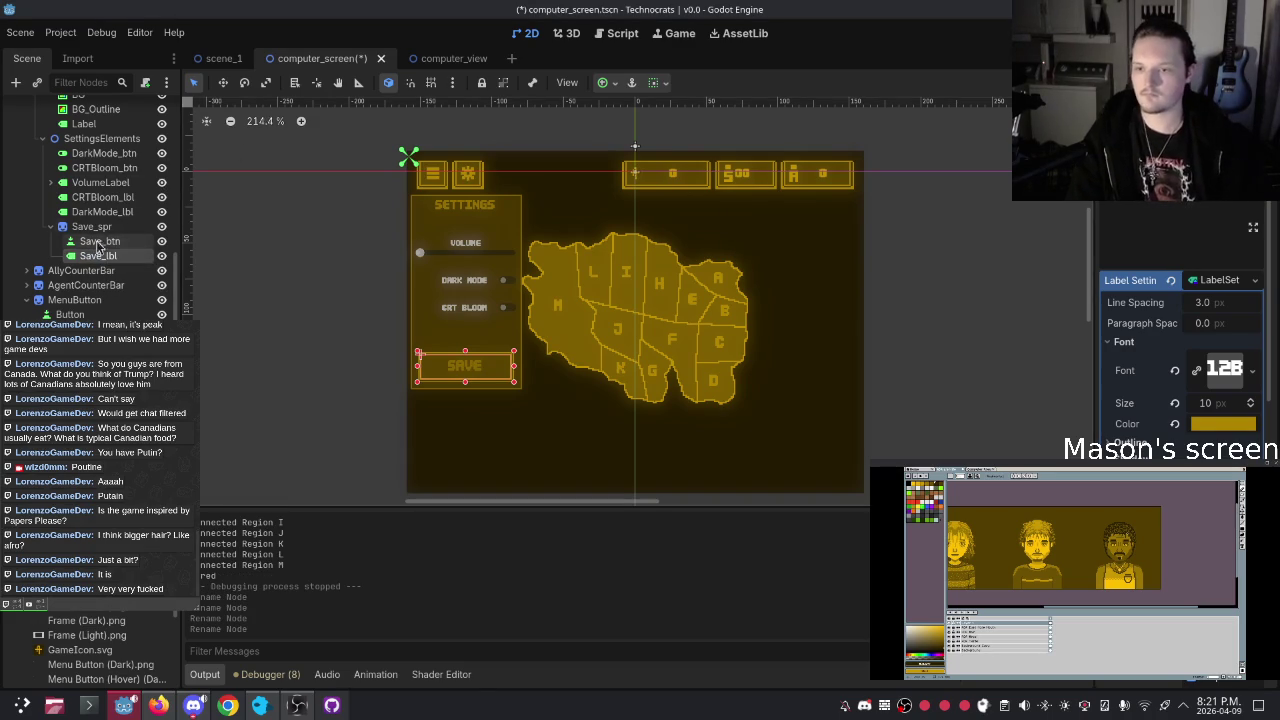
pyautogui.click(56, 228)
pyautogui.click(52, 228)
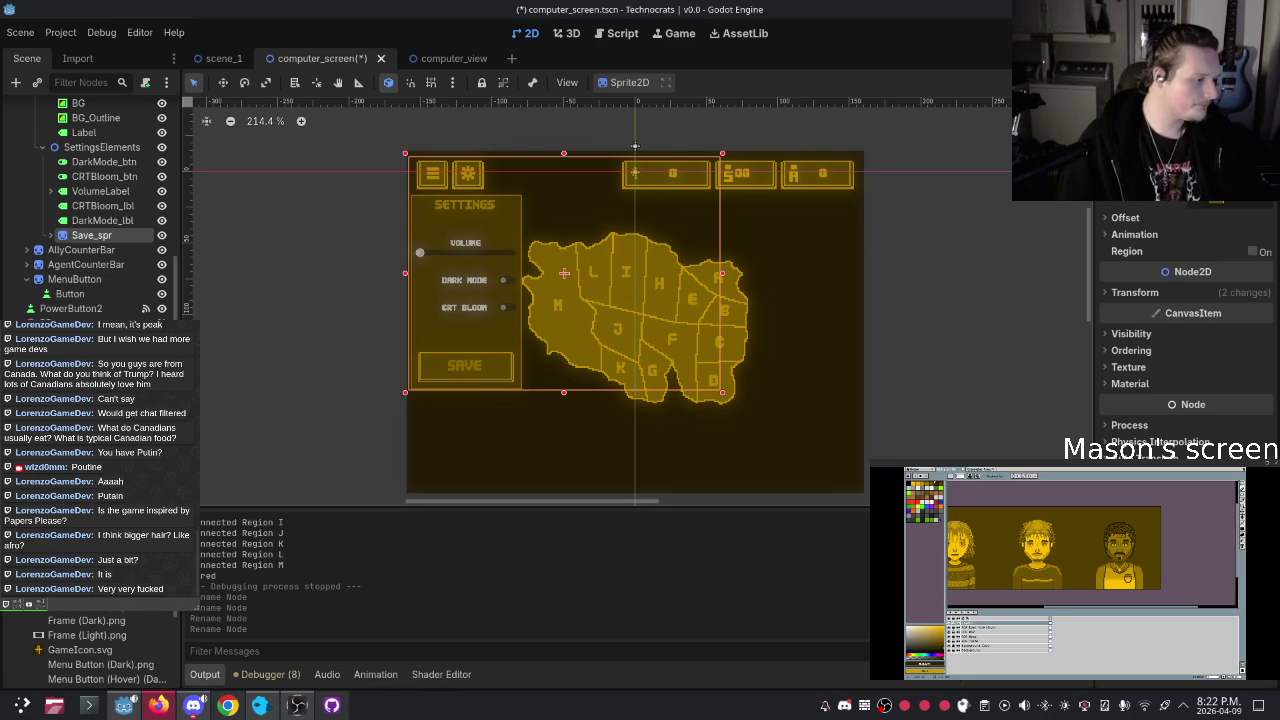
pyautogui.click(343, 320)
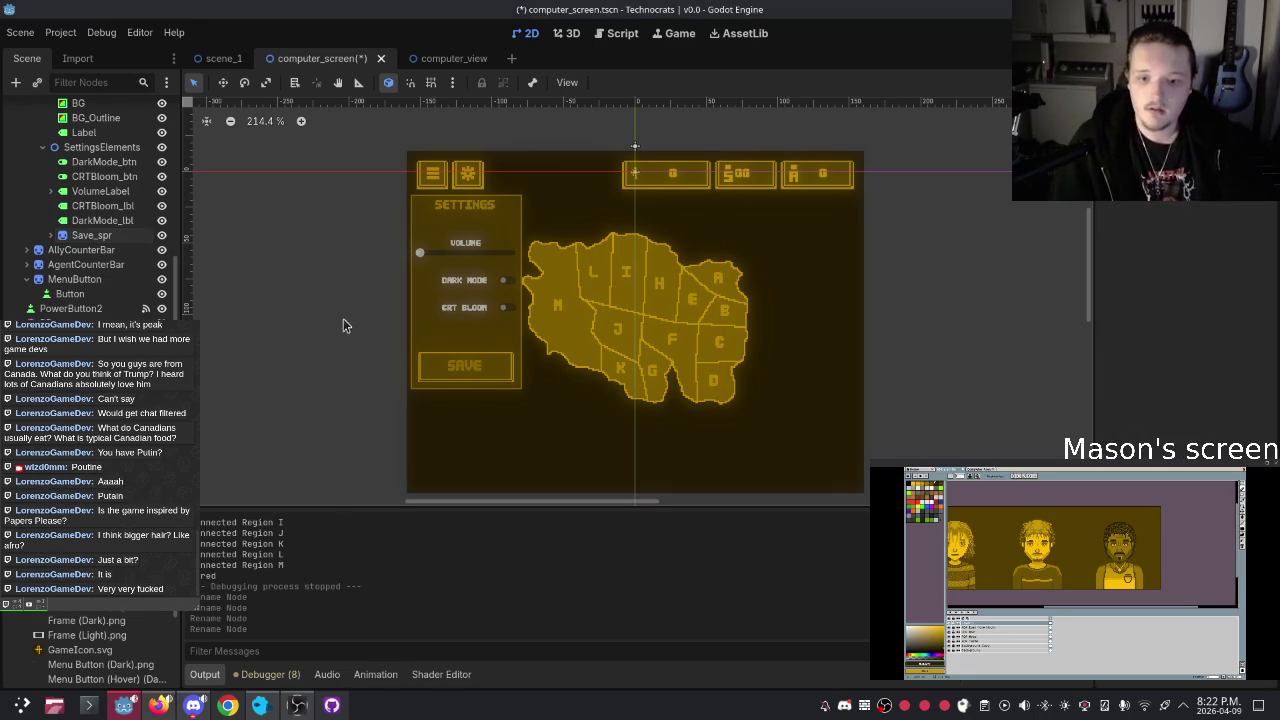
pyautogui.click(478, 375)
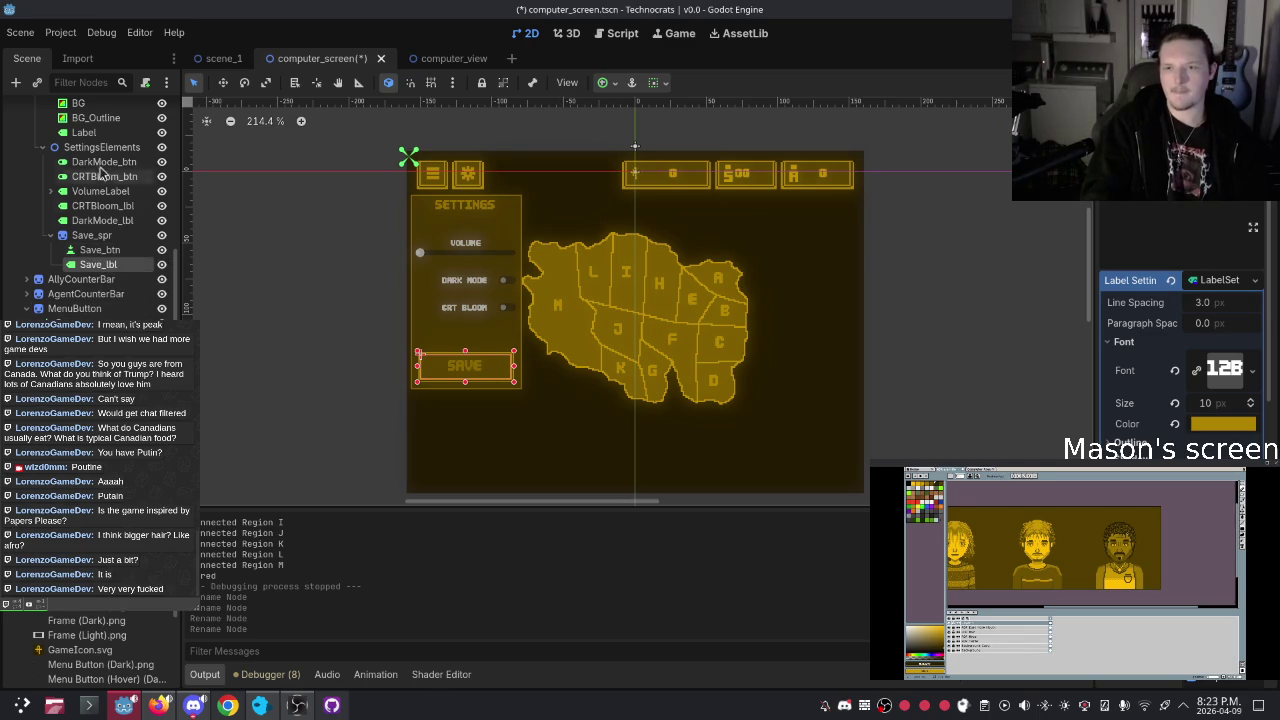
pyautogui.scroll(3, 115, 165)
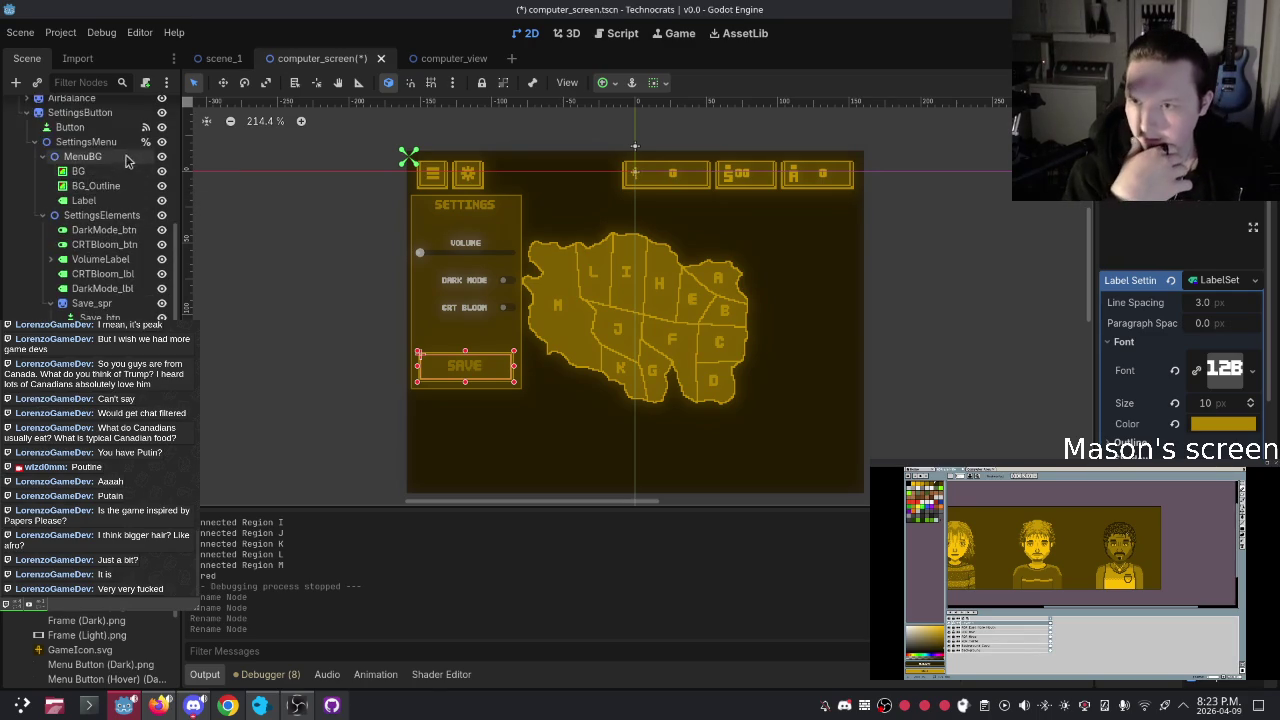
# Attach a new res://scenes/settings_menu.gd script with the default template to SettingsMenu
pyautogui.click(90, 142)
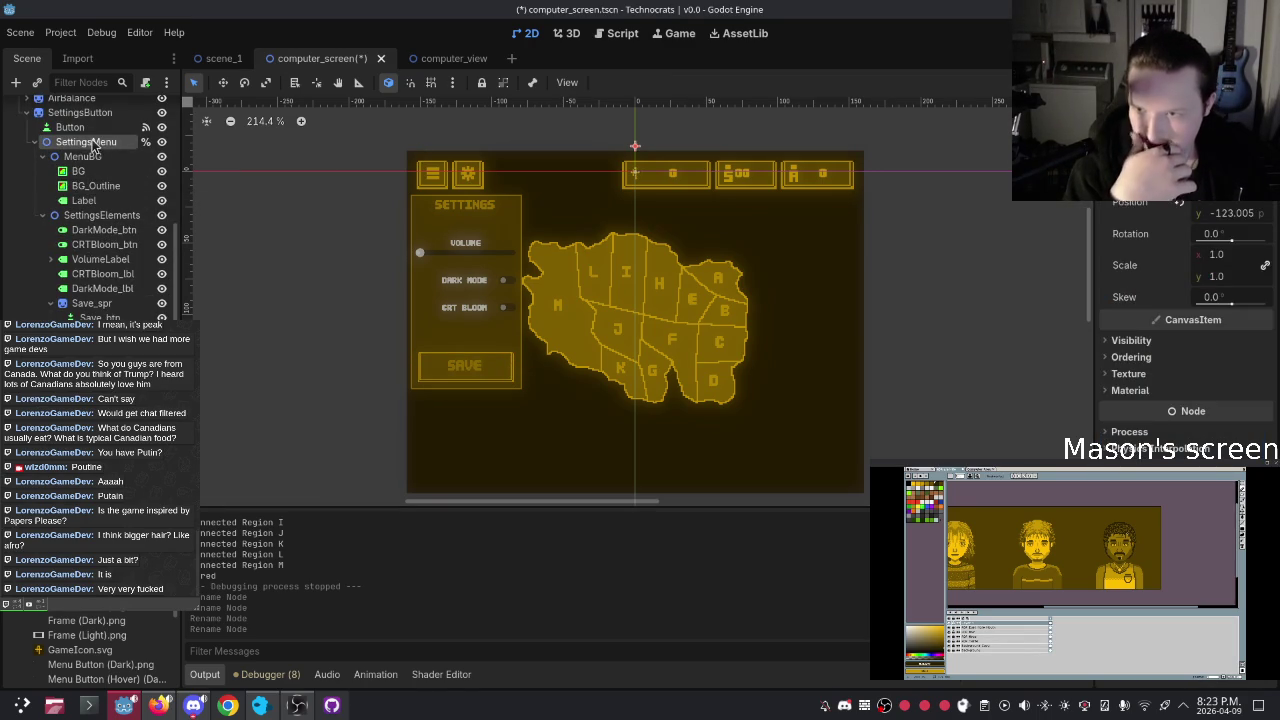
pyautogui.rightClick(91, 142)
pyautogui.click(85, 300)
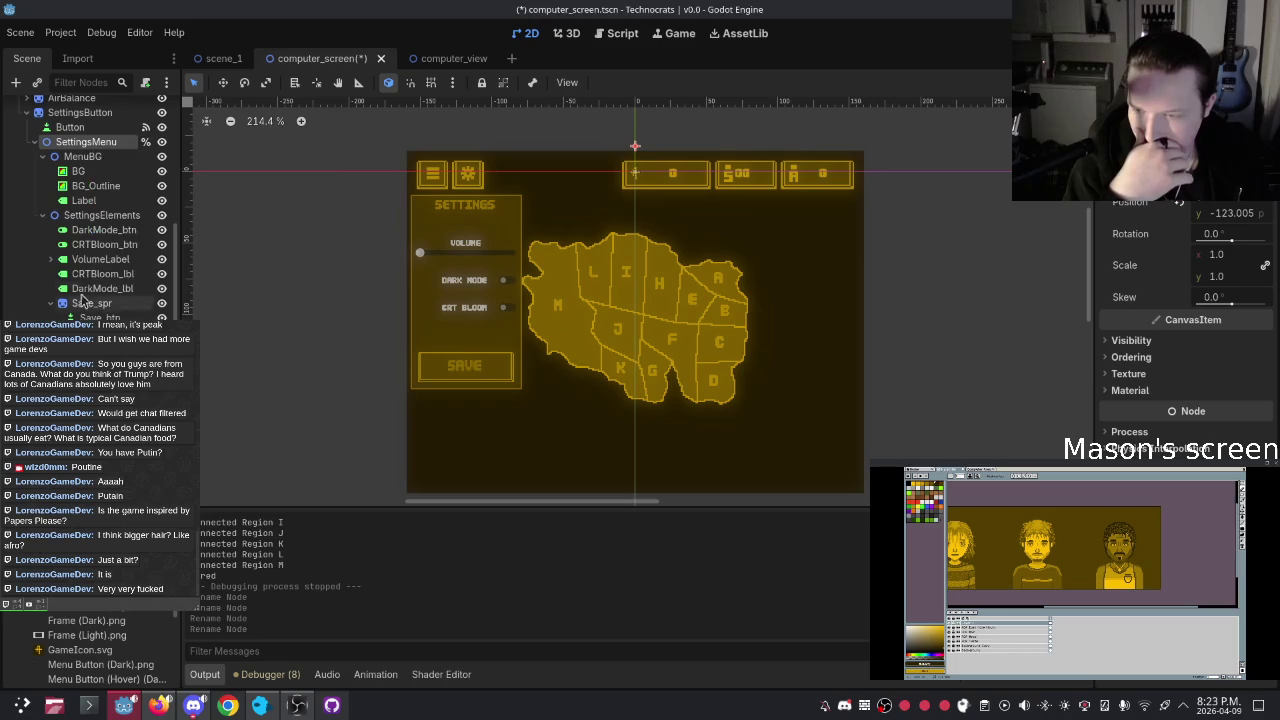
pyautogui.scroll(1, 90, 250)
pyautogui.doubleClick(100, 174)
pyautogui.rightClick(108, 175)
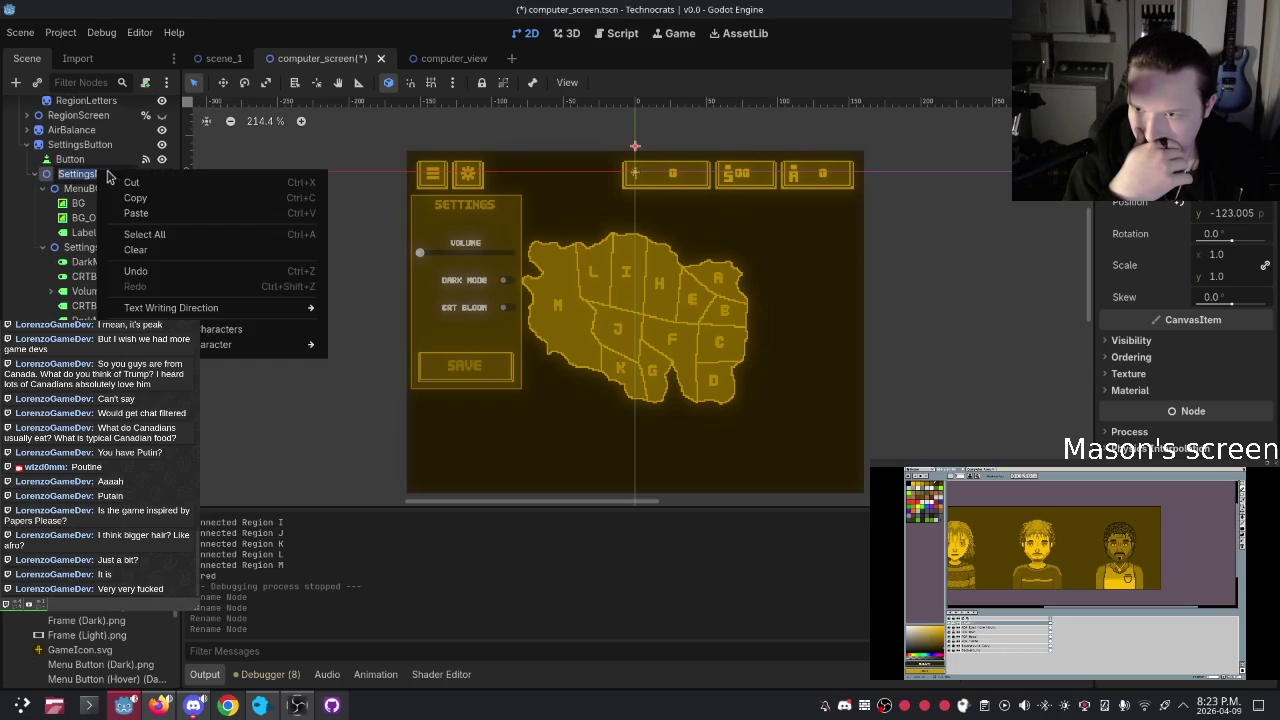
pyautogui.press('Escape')
pyautogui.press('Escape')
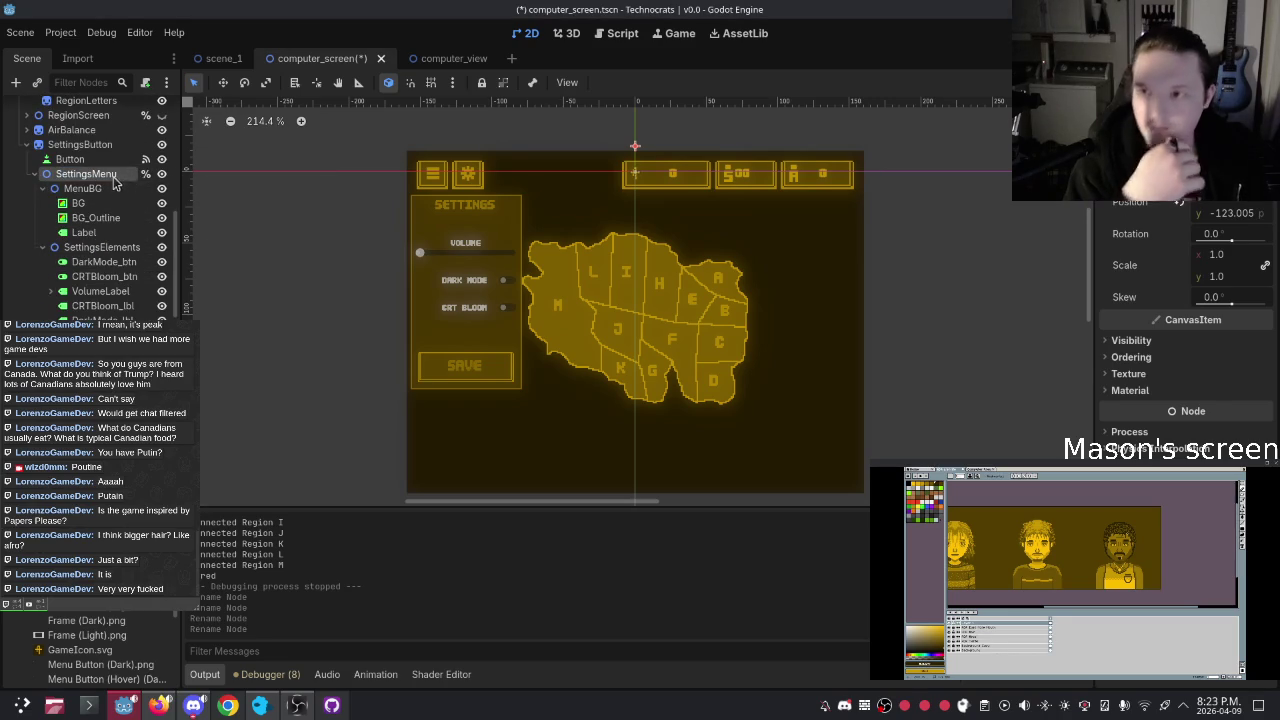
pyautogui.click(145, 82)
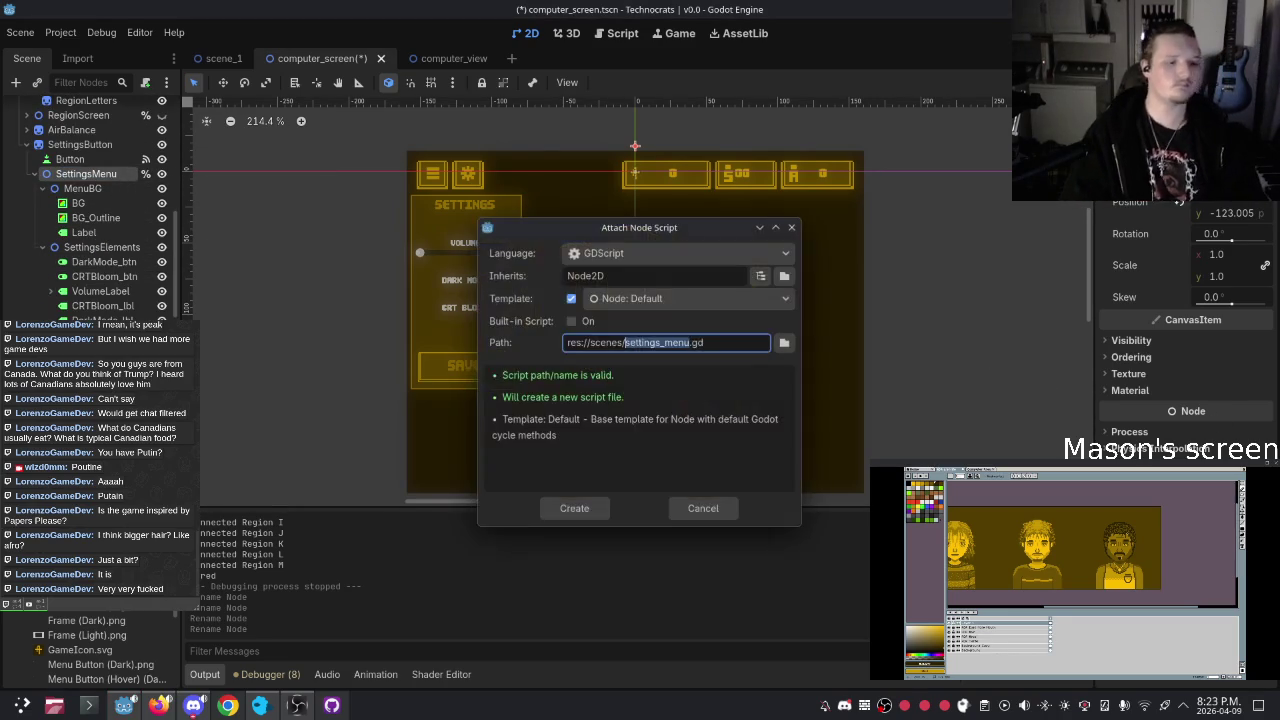
pyautogui.press('Return')
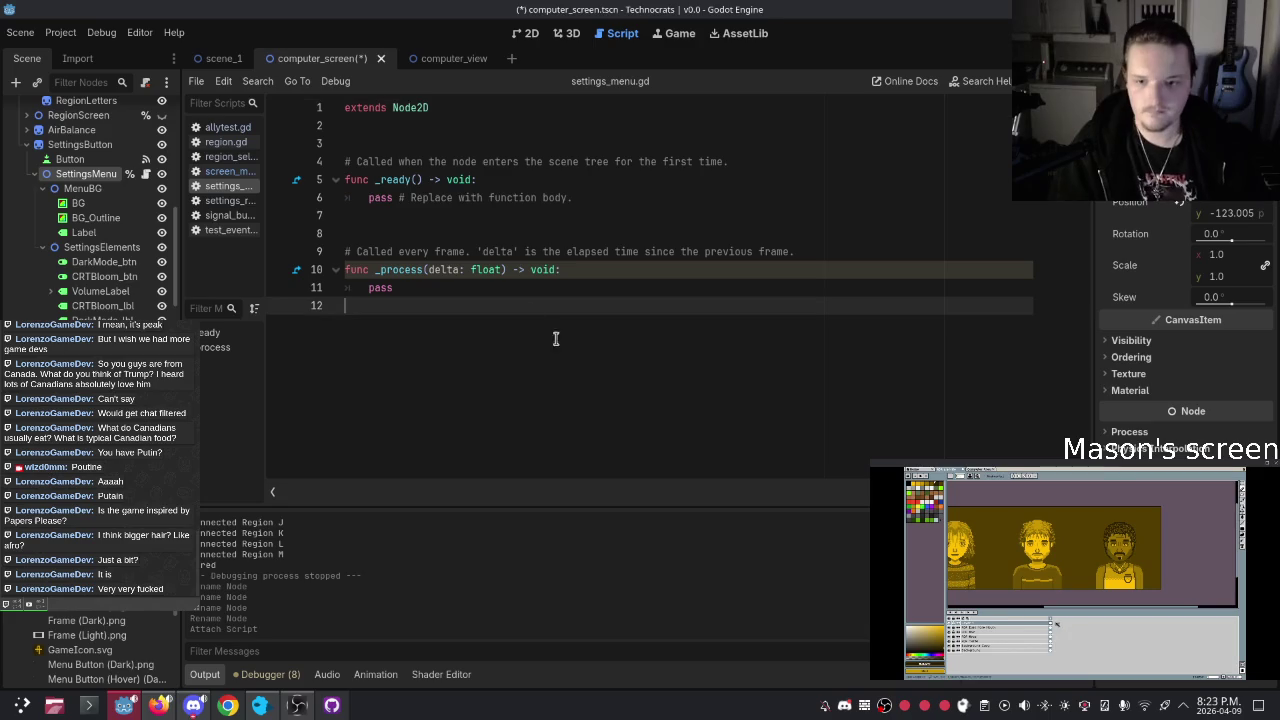
# Delete the _process function and its comment, leaving only extends Node2D and the _ready stub
pyautogui.press('BackSpace')
pyautogui.press('BackSpace')
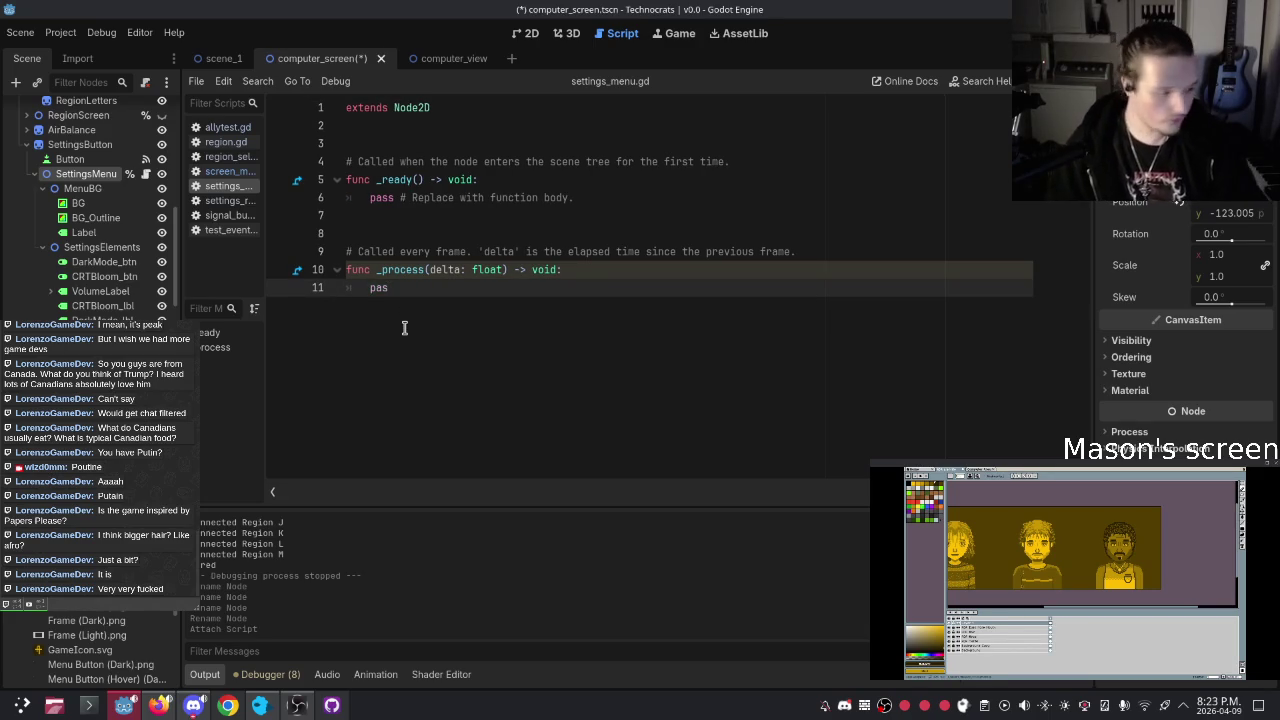
pyautogui.write('s')
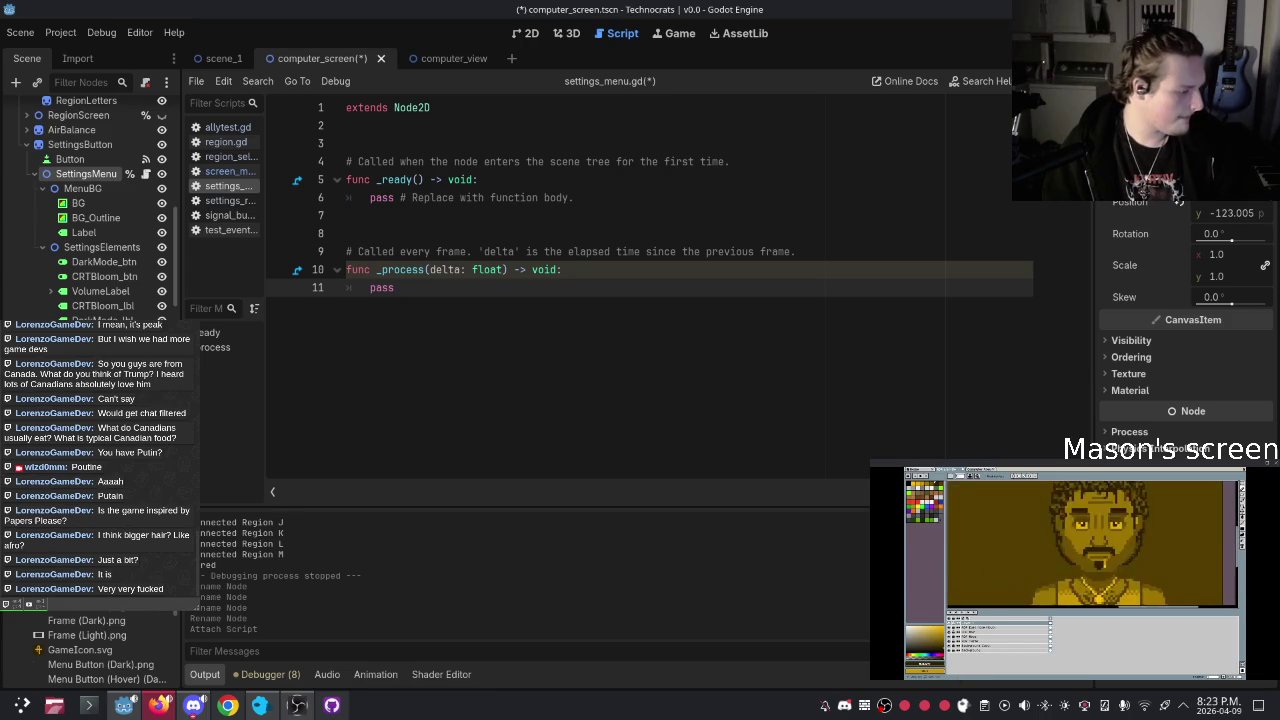
pyautogui.click(465, 270)
pyautogui.press('Down')
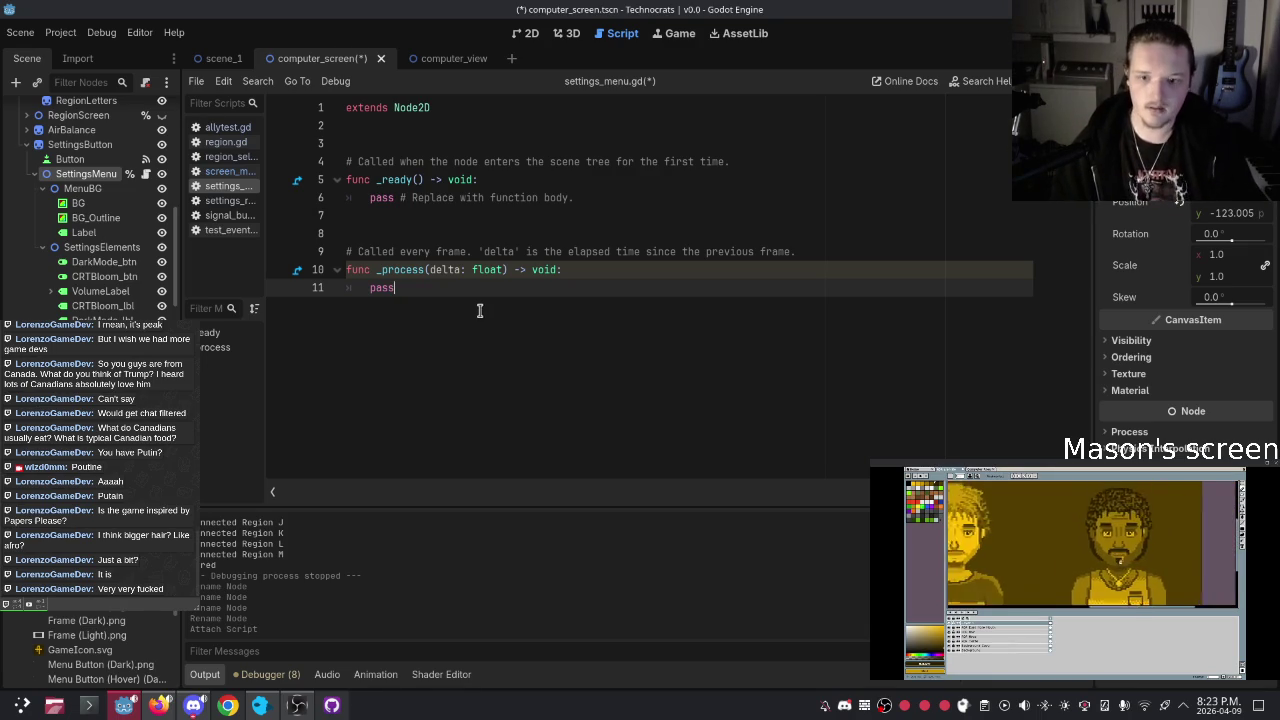
pyautogui.press('BackSpace')
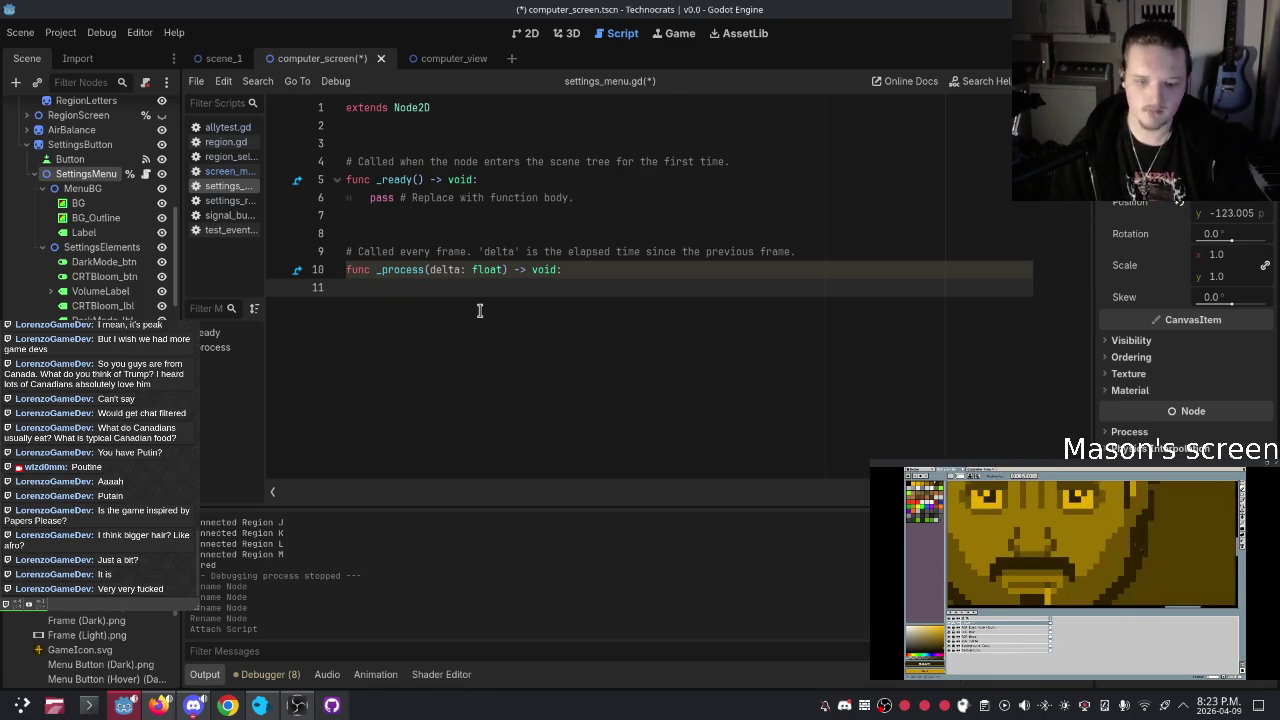
pyautogui.moveTo(491, 297); pyautogui.dragTo(279, 214)
pyautogui.press('BackSpace')
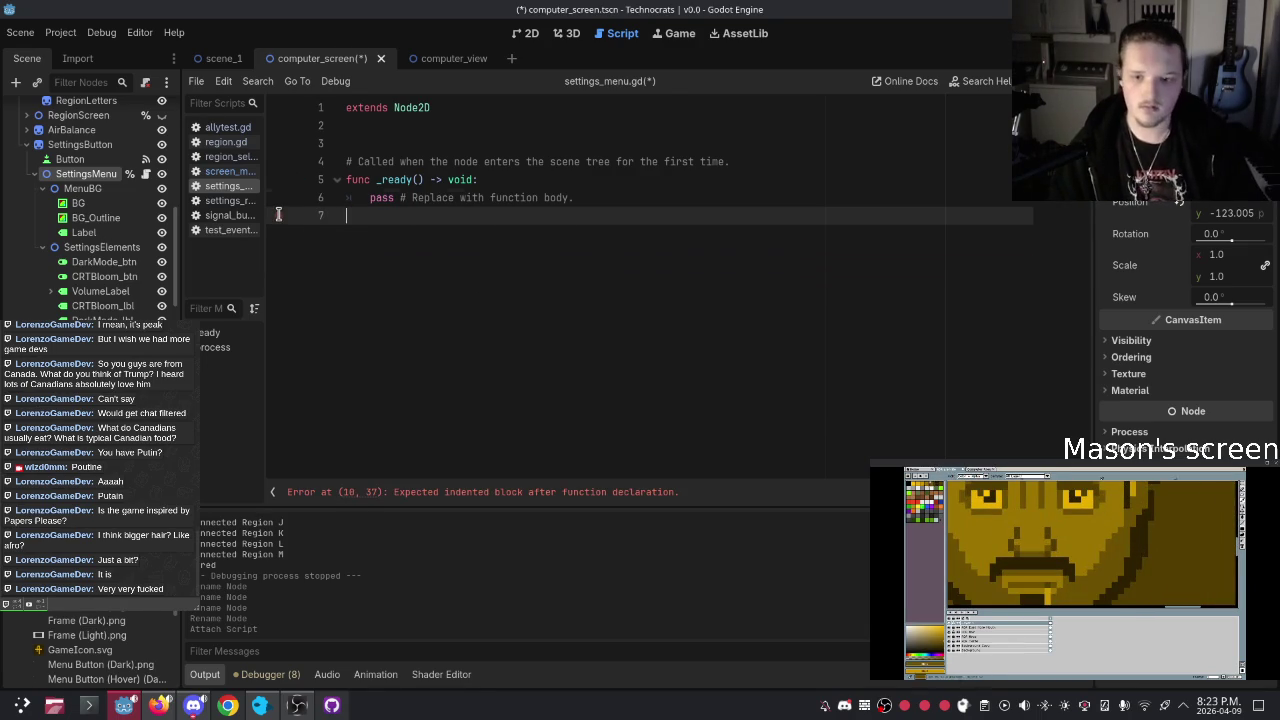
pyautogui.press('BackSpace')
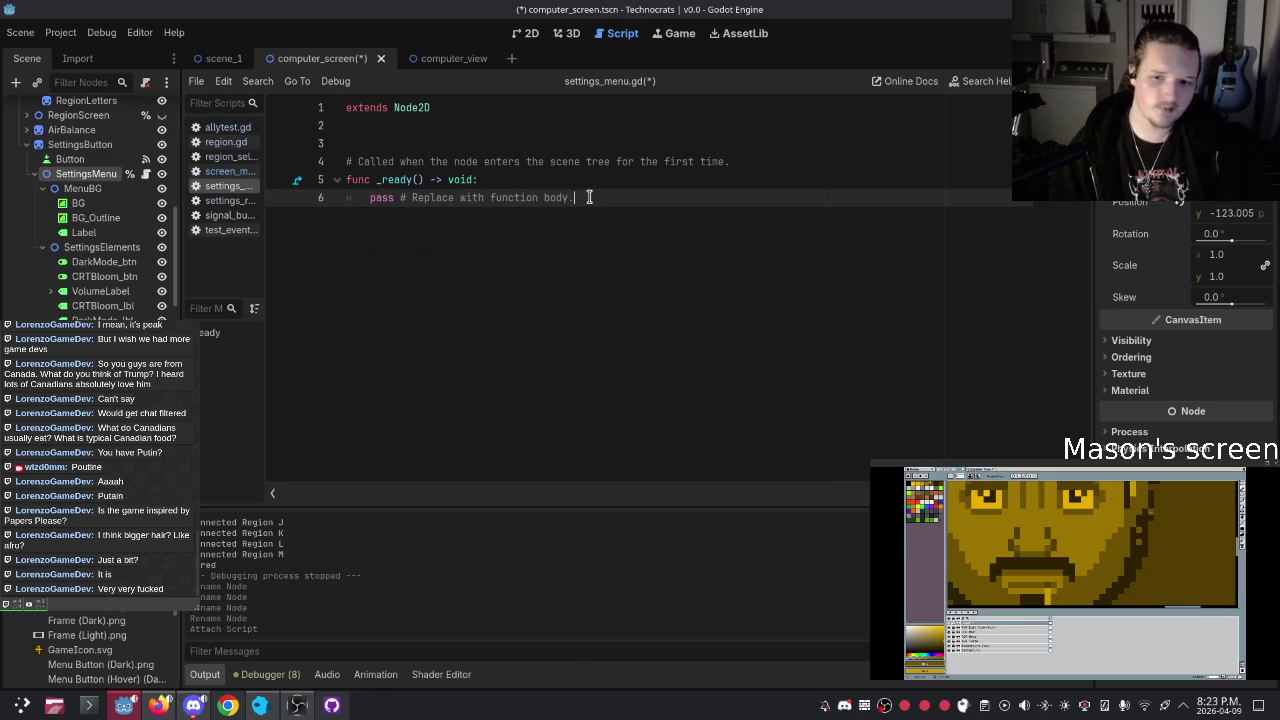
pyautogui.keyDown('shift'); pyautogui.click(369, 199); pyautogui.keyUp('shift')
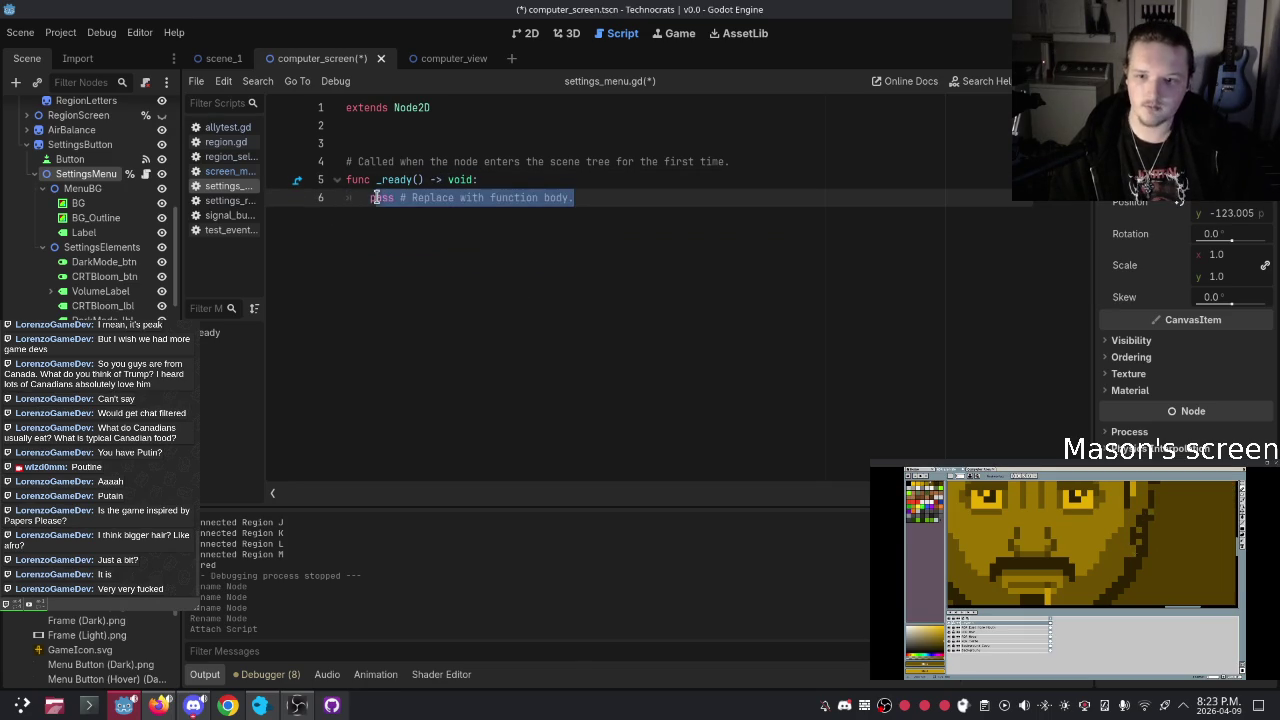
pyautogui.click(603, 197)
pyautogui.press('Return')
pyautogui.hotkey('ctrl', 'z')
pyautogui.click(623, 194)
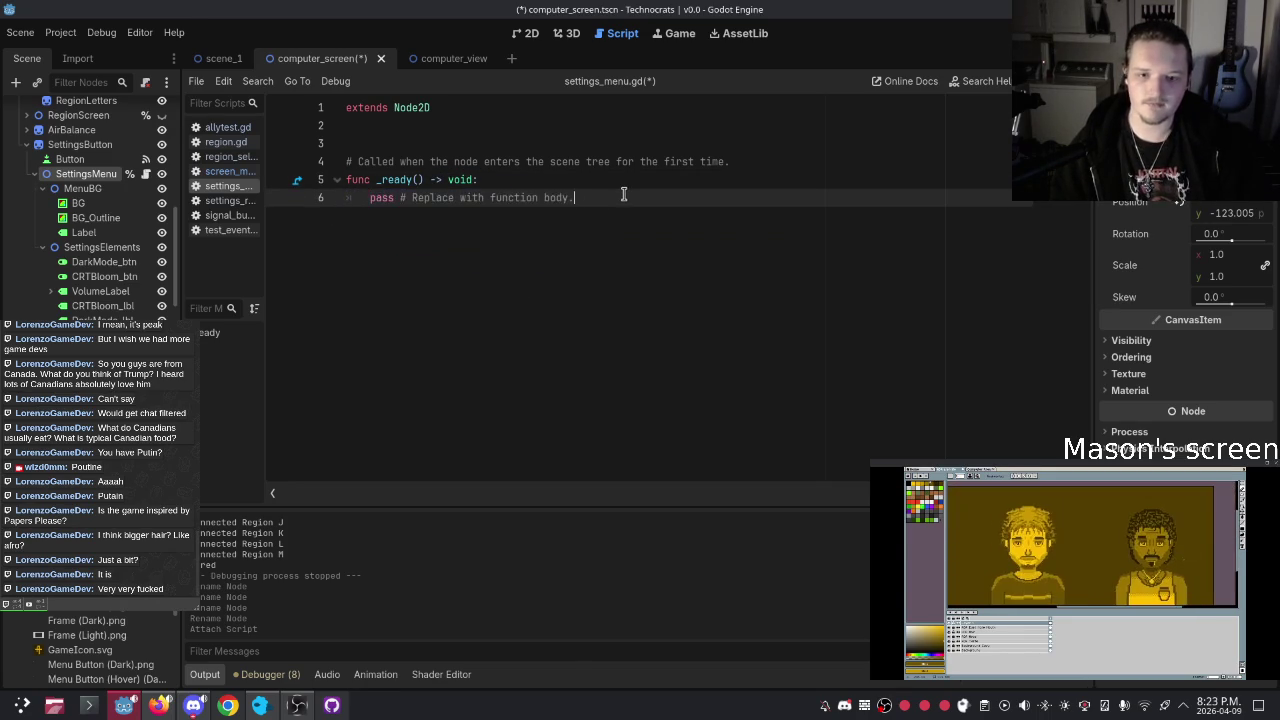
pyautogui.click(483, 130)
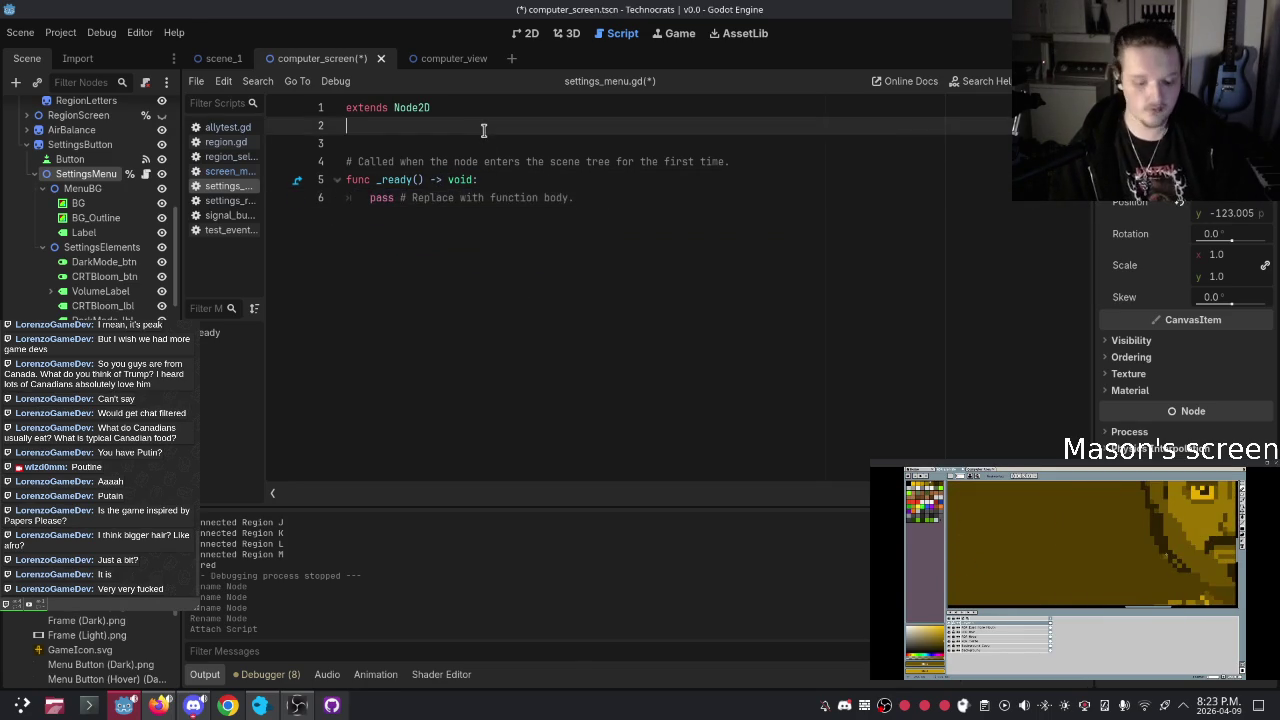
pyautogui.press('Return')
pyautogui.write('@ex')
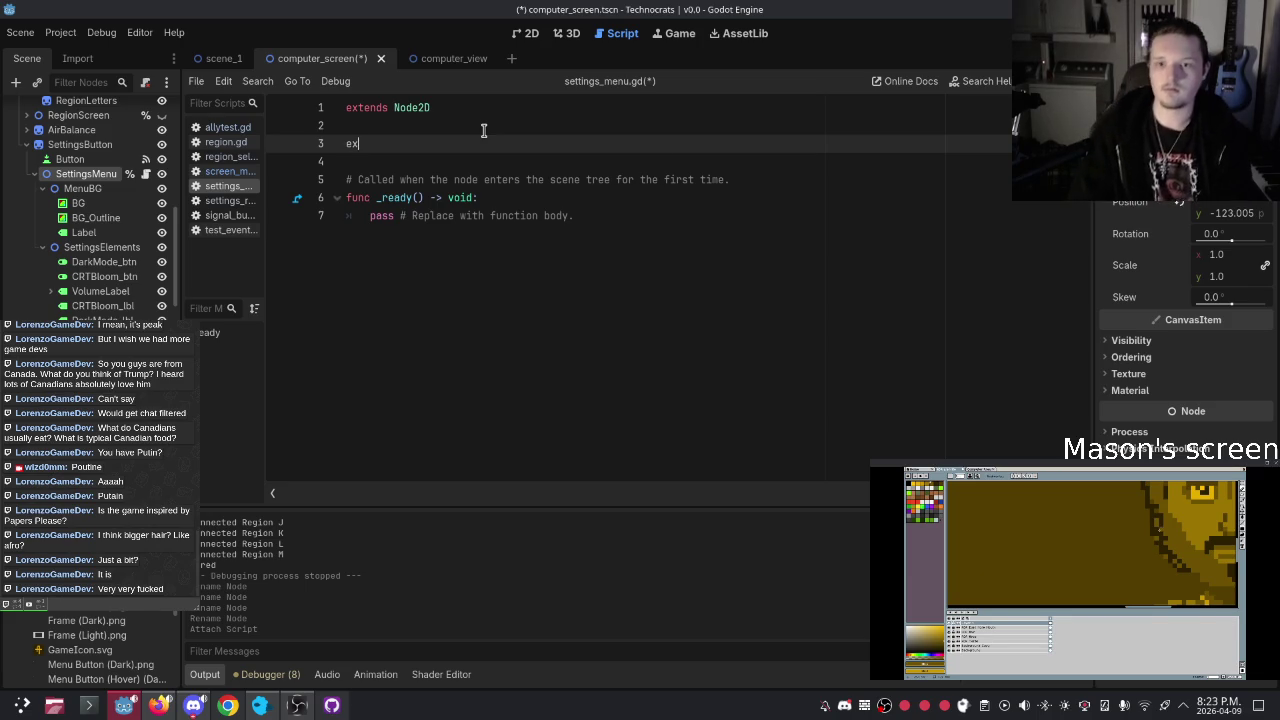
pyautogui.write('port')
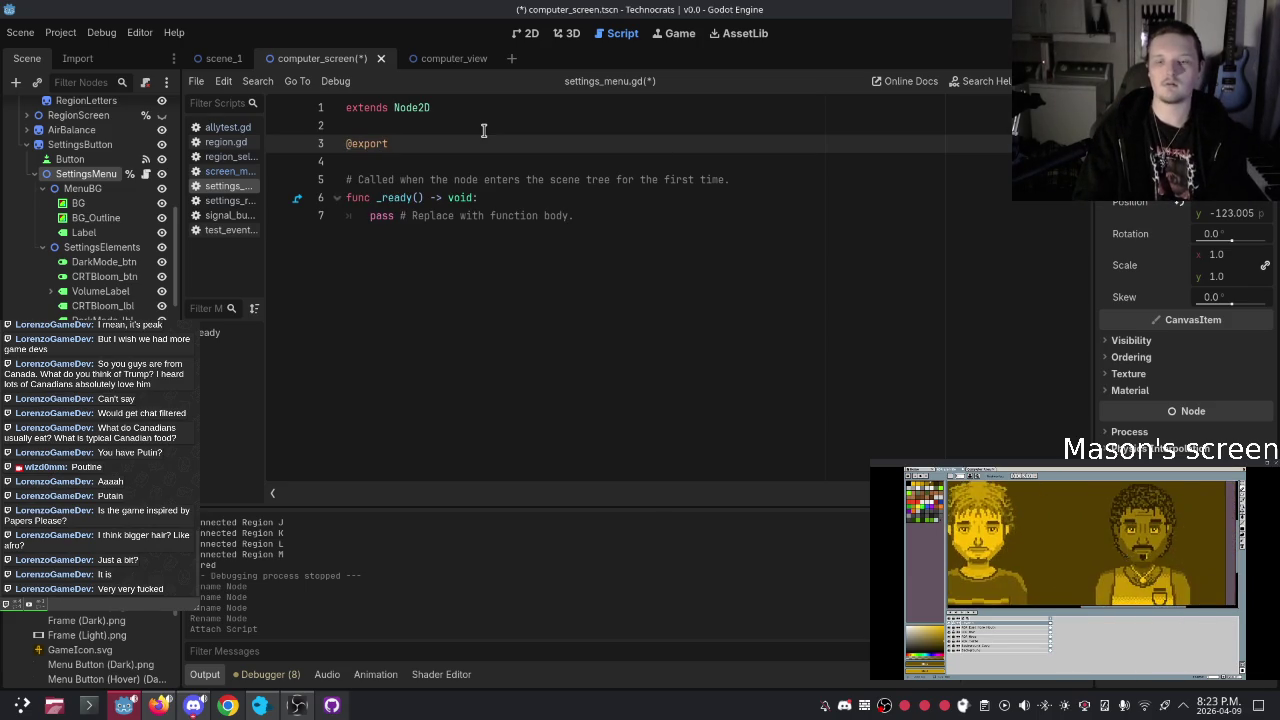
pyautogui.write(' var ')
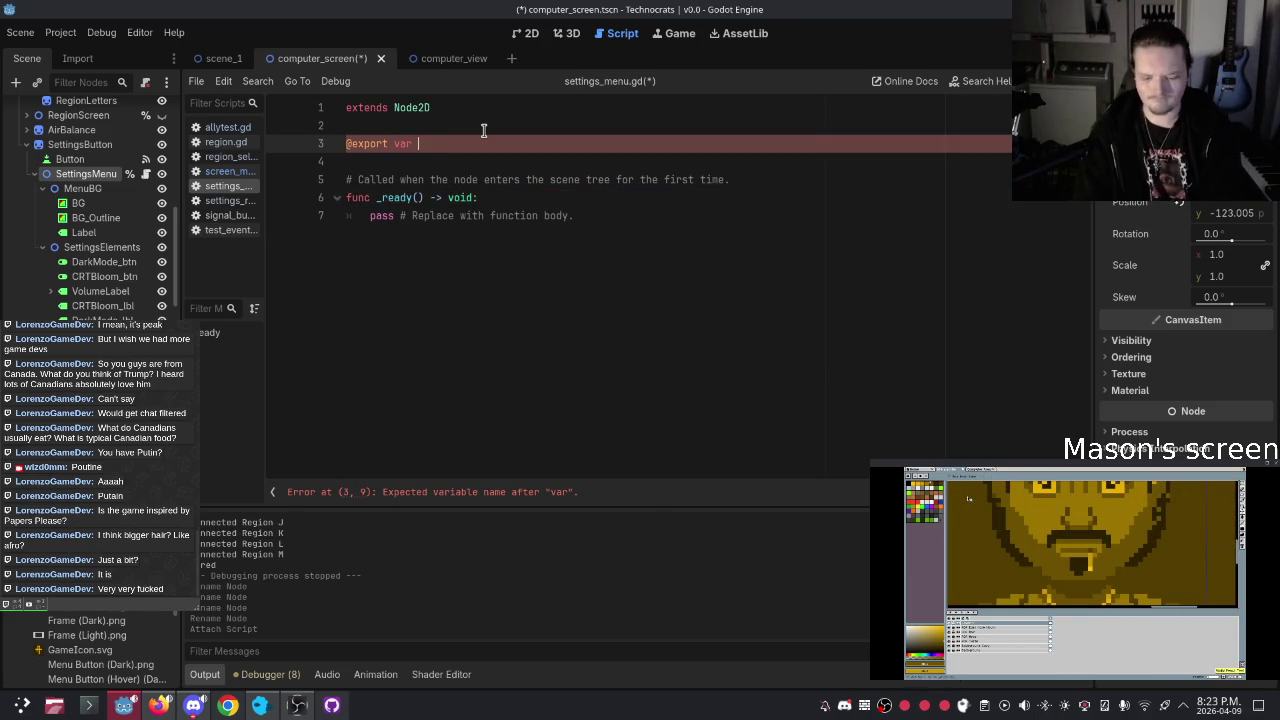
pyautogui.write('Settings_')
pyautogui.hotkey('ctrl', 'BackSpace')
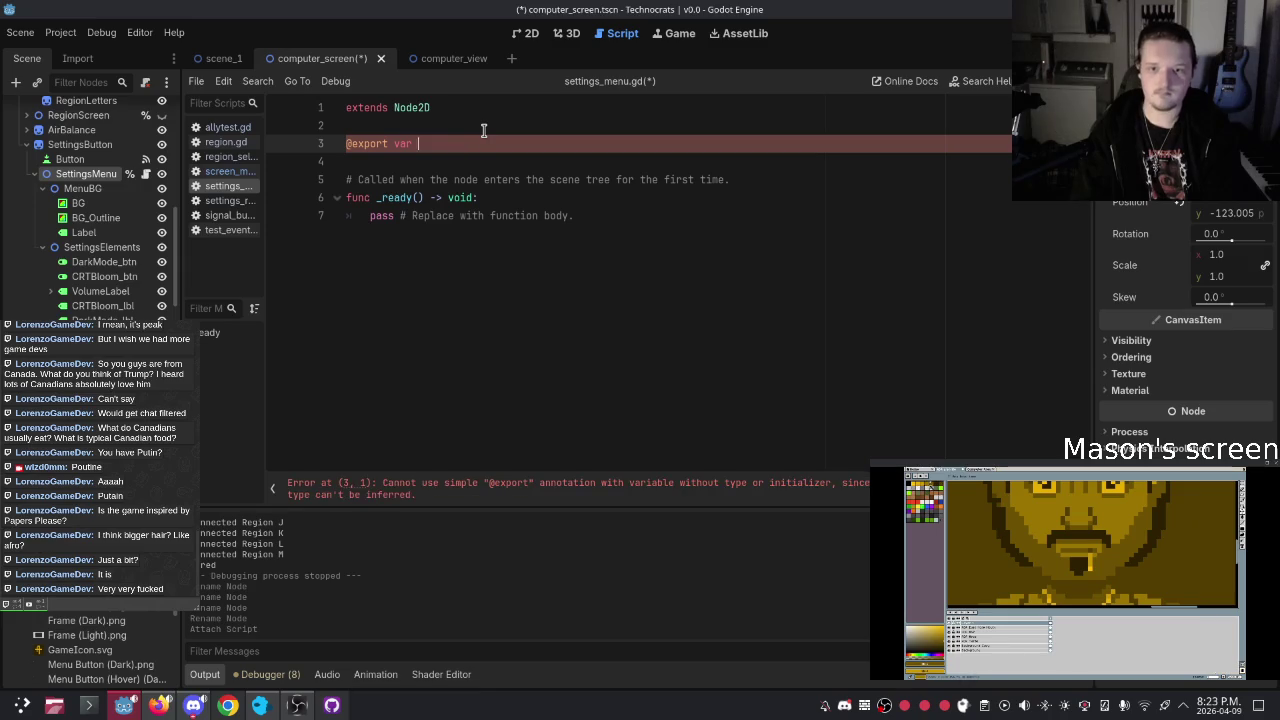
pyautogui.write('settings =')
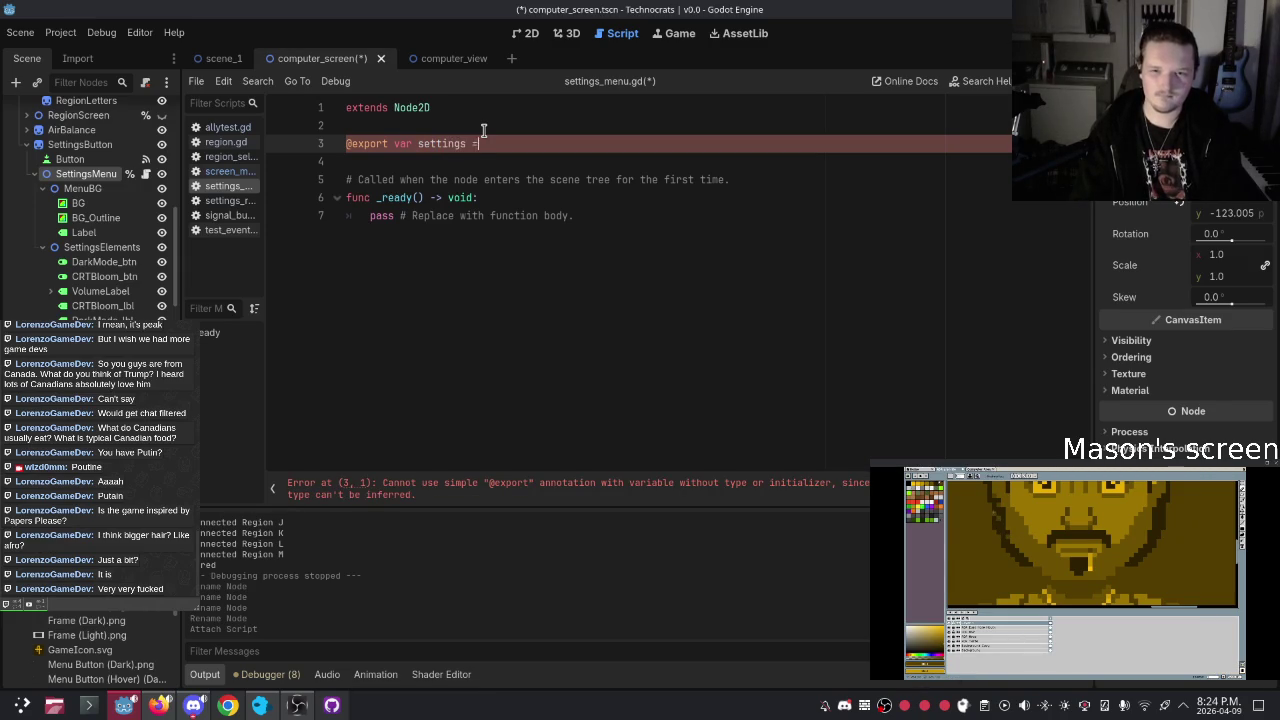
pyautogui.press('BackSpace')
pyautogui.press('BackSpace')
pyautogui.write(': Sett')
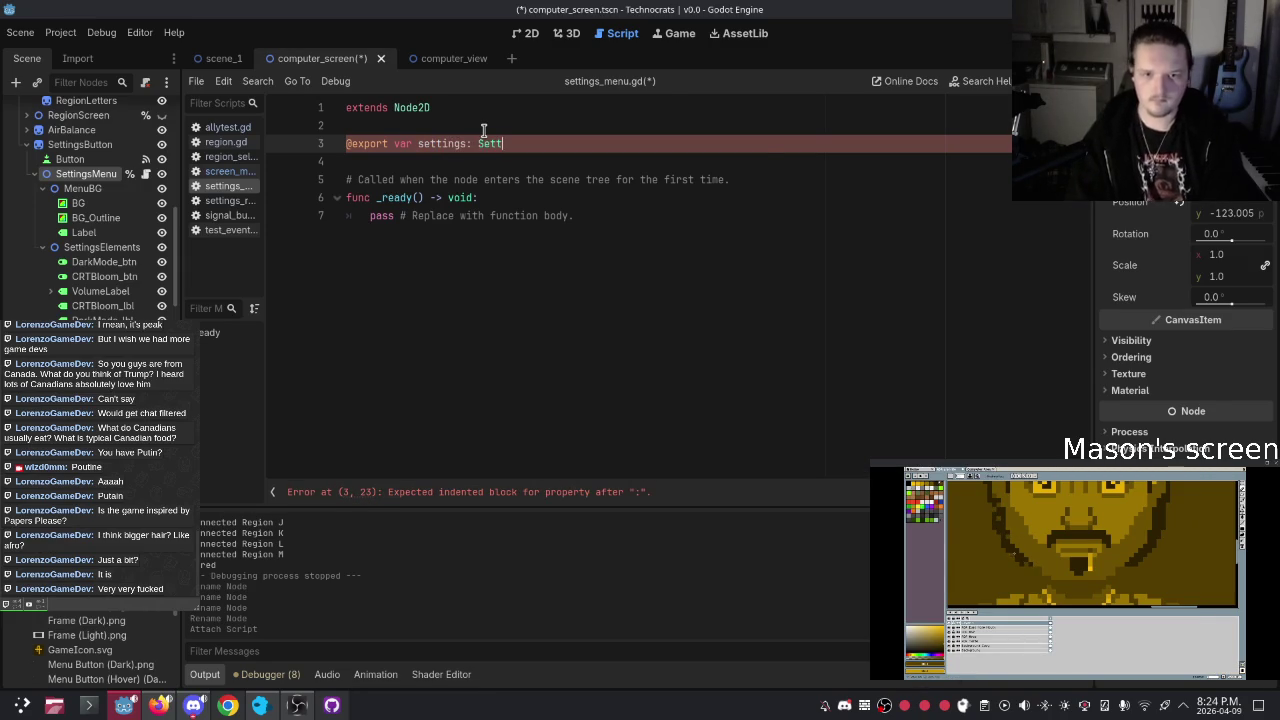
pyautogui.write('ingsRes')
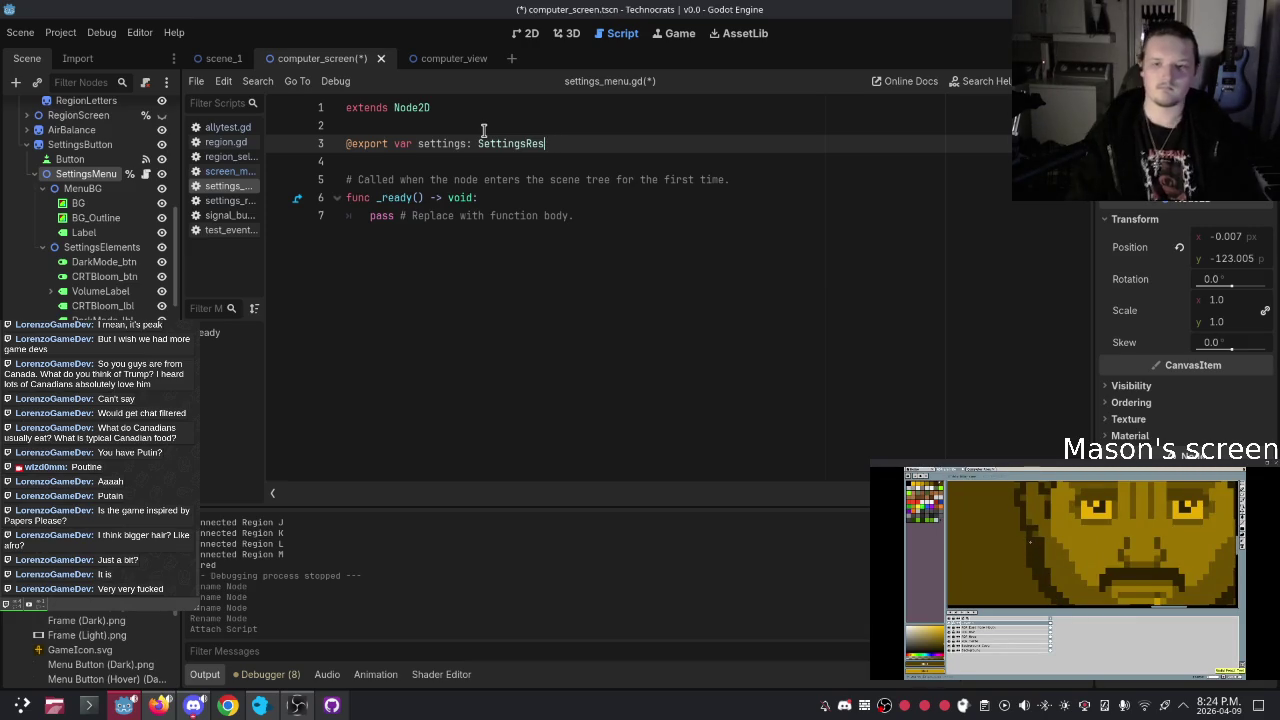
pyautogui.click(595, 227)
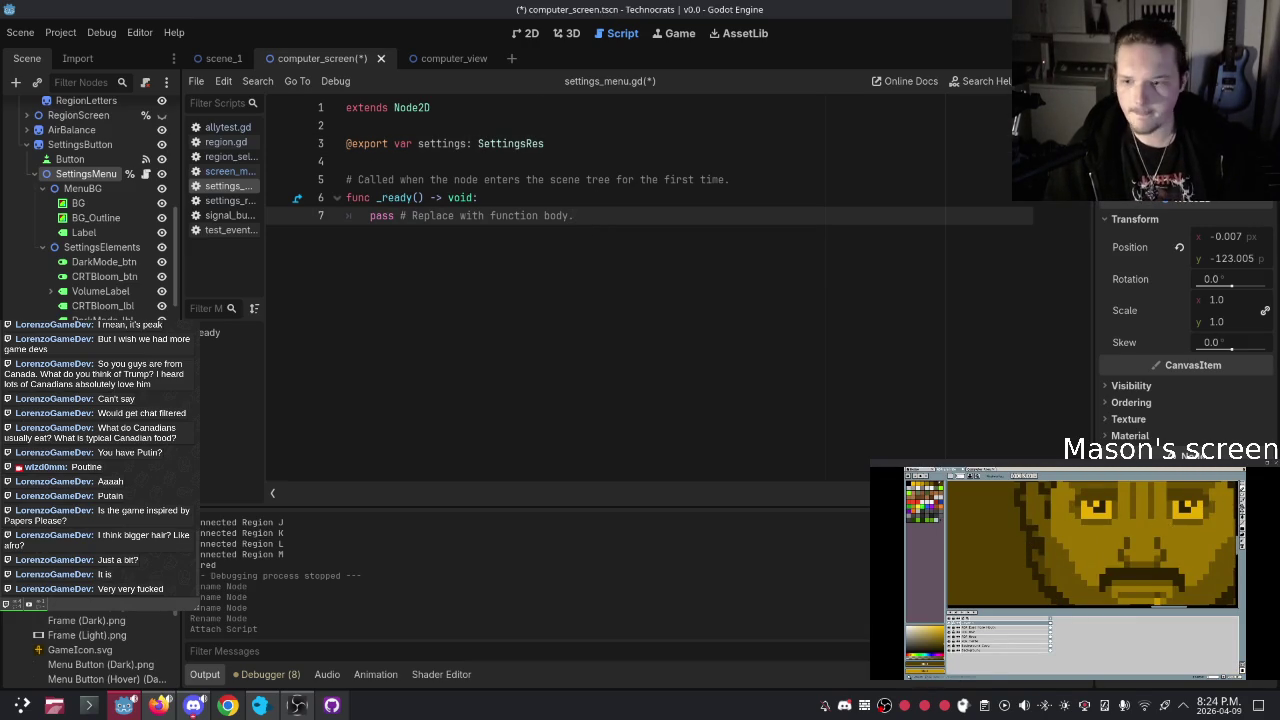
pyautogui.scroll(-5, 98, 650)
pyautogui.scroll(5, 87, 627)
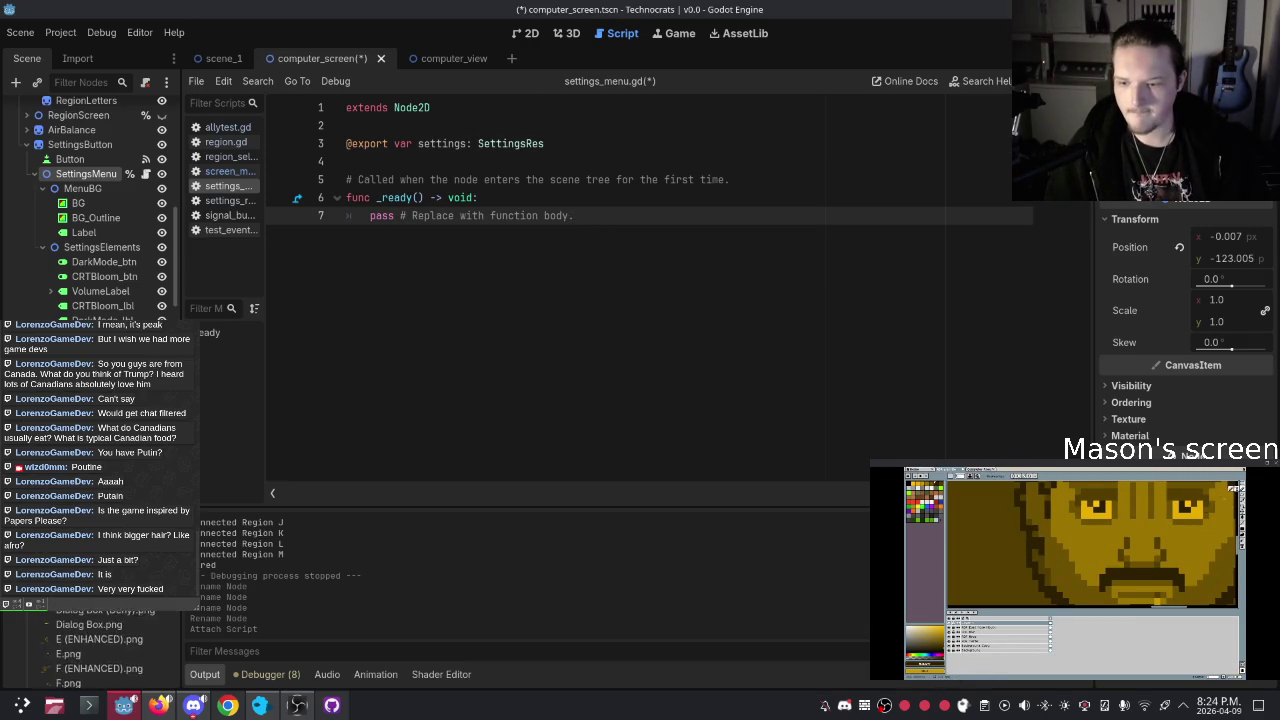
pyautogui.scroll(-3, 87, 627)
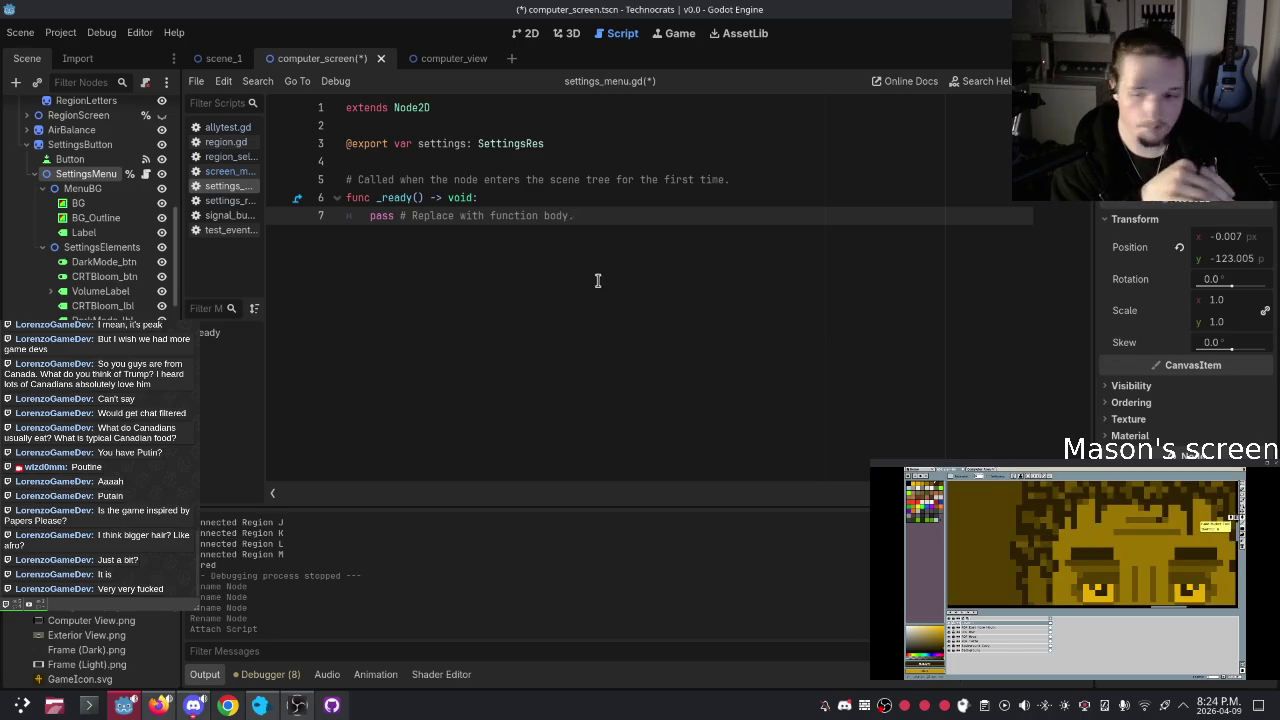
pyautogui.rightClick(603, 216)
pyautogui.click(585, 216)
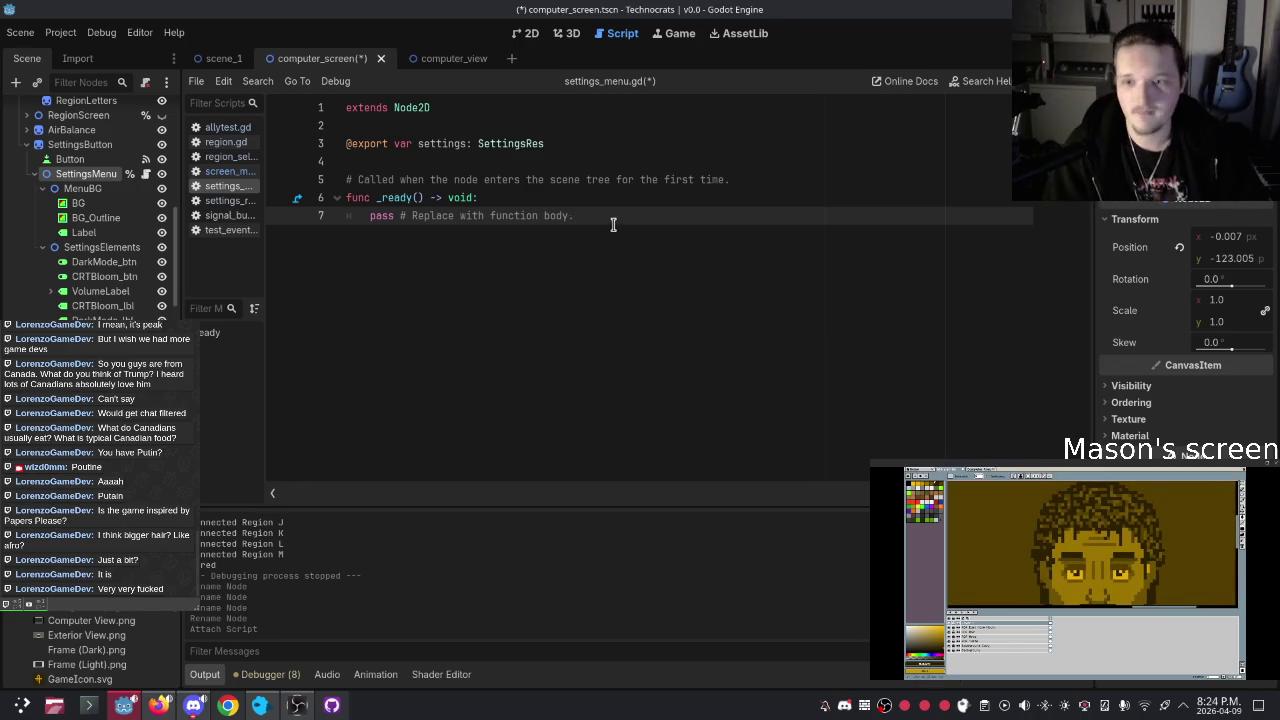
pyautogui.moveTo(612, 214); pyautogui.dragTo(368, 216)
pyautogui.click(428, 157)
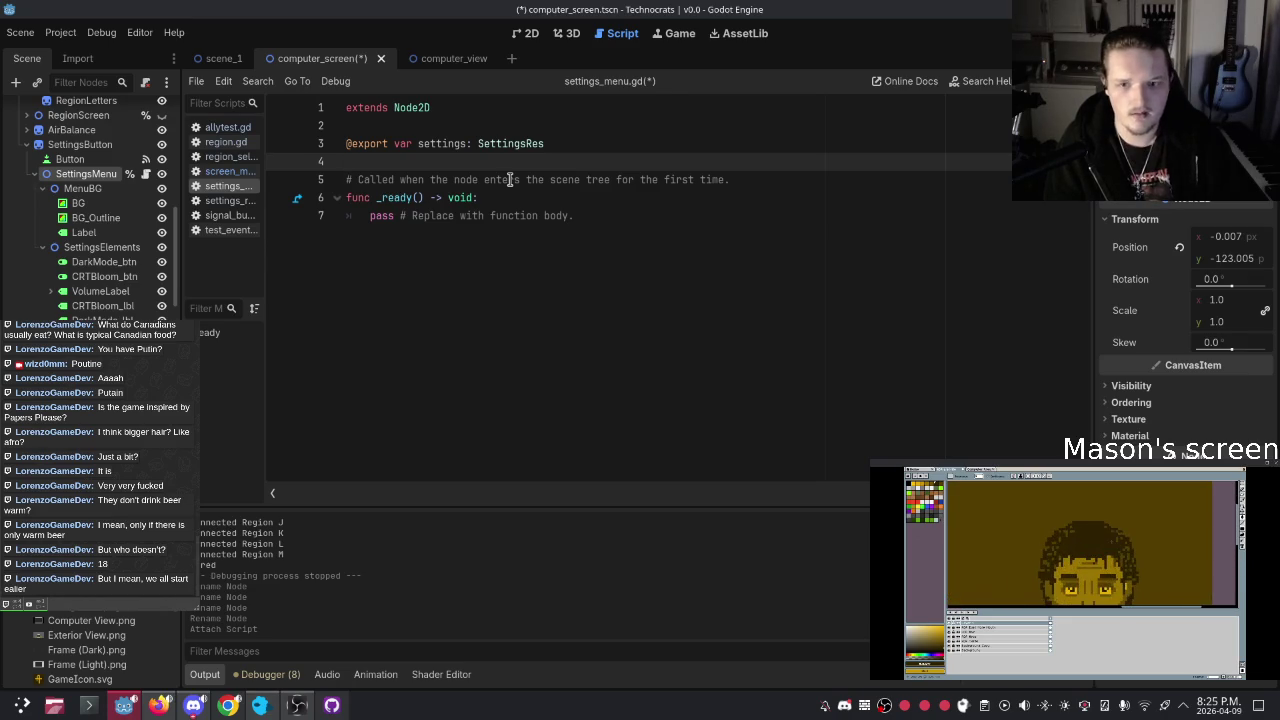
pyautogui.click(605, 143)
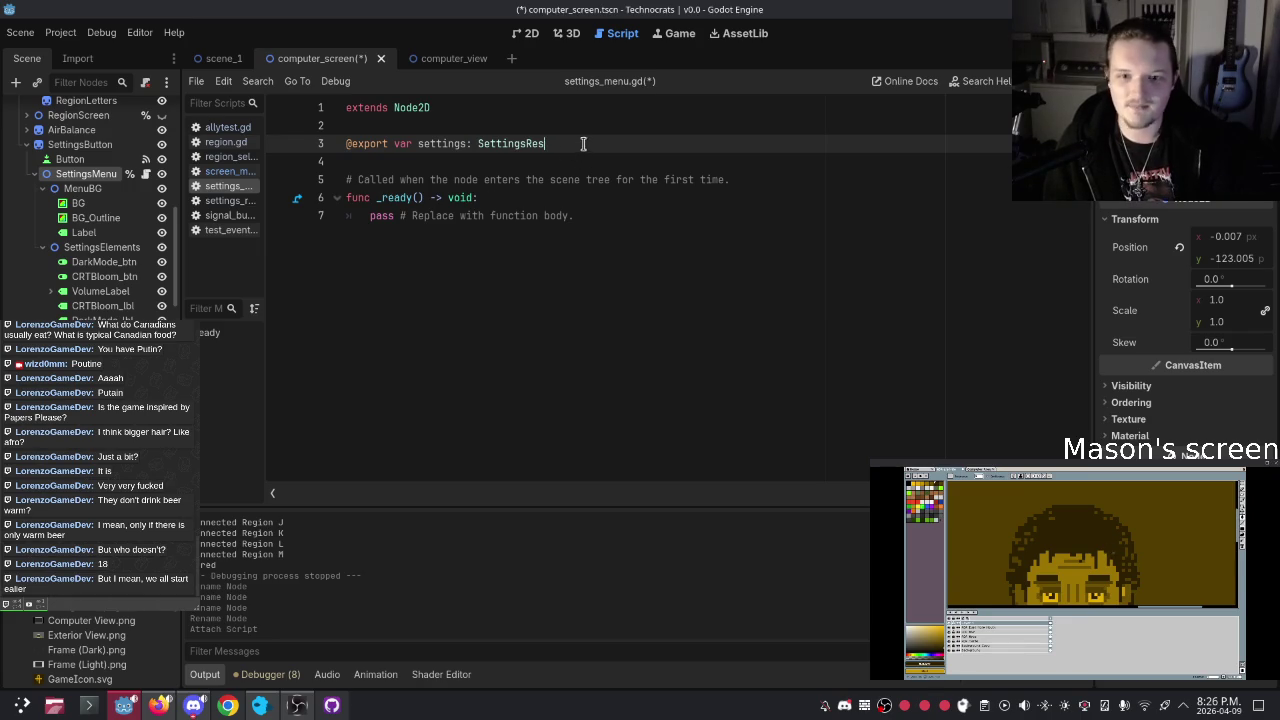
pyautogui.click(545, 168)
pyautogui.click(599, 197)
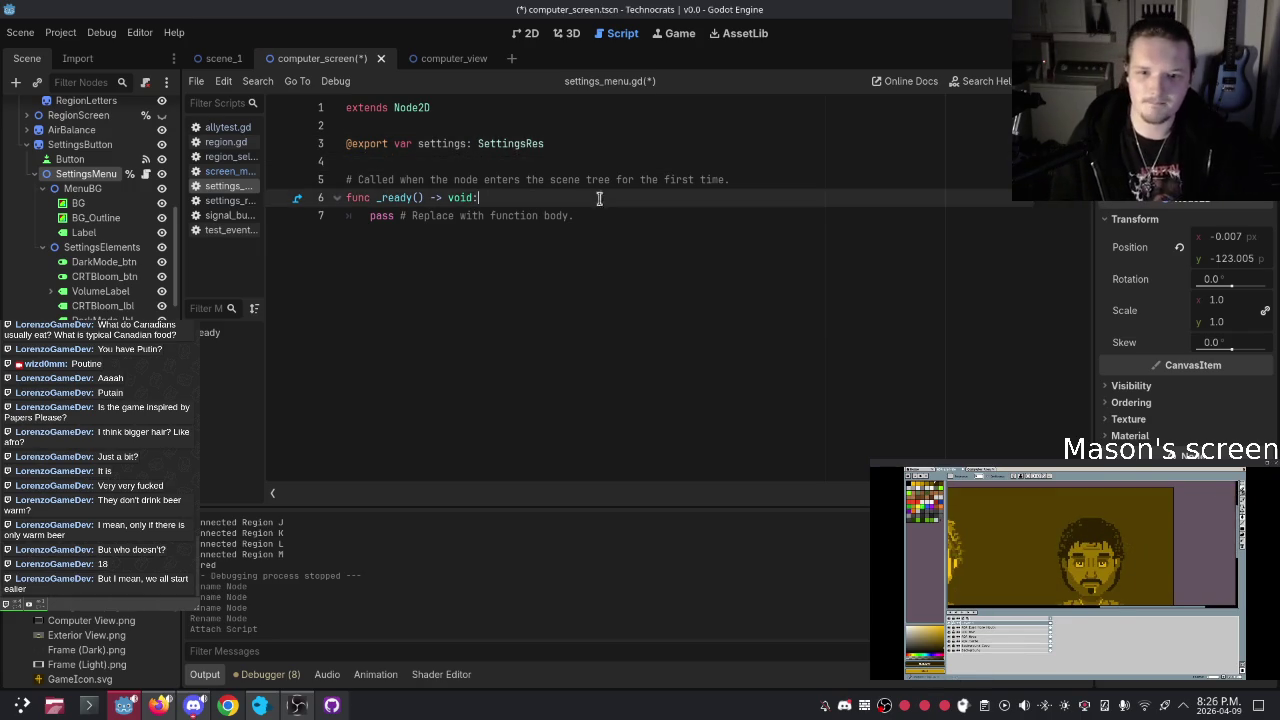
pyautogui.click(532, 145)
pyautogui.click(623, 218)
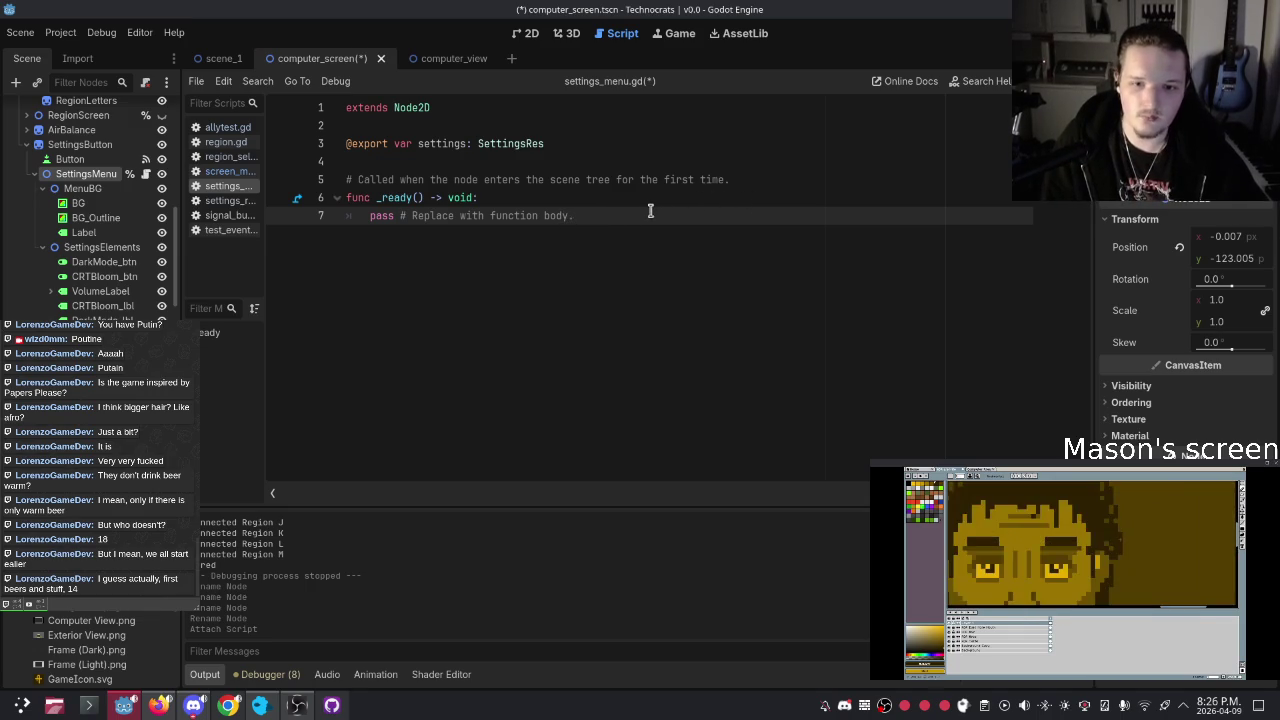
pyautogui.moveTo(574, 215); pyautogui.dragTo(398, 215)
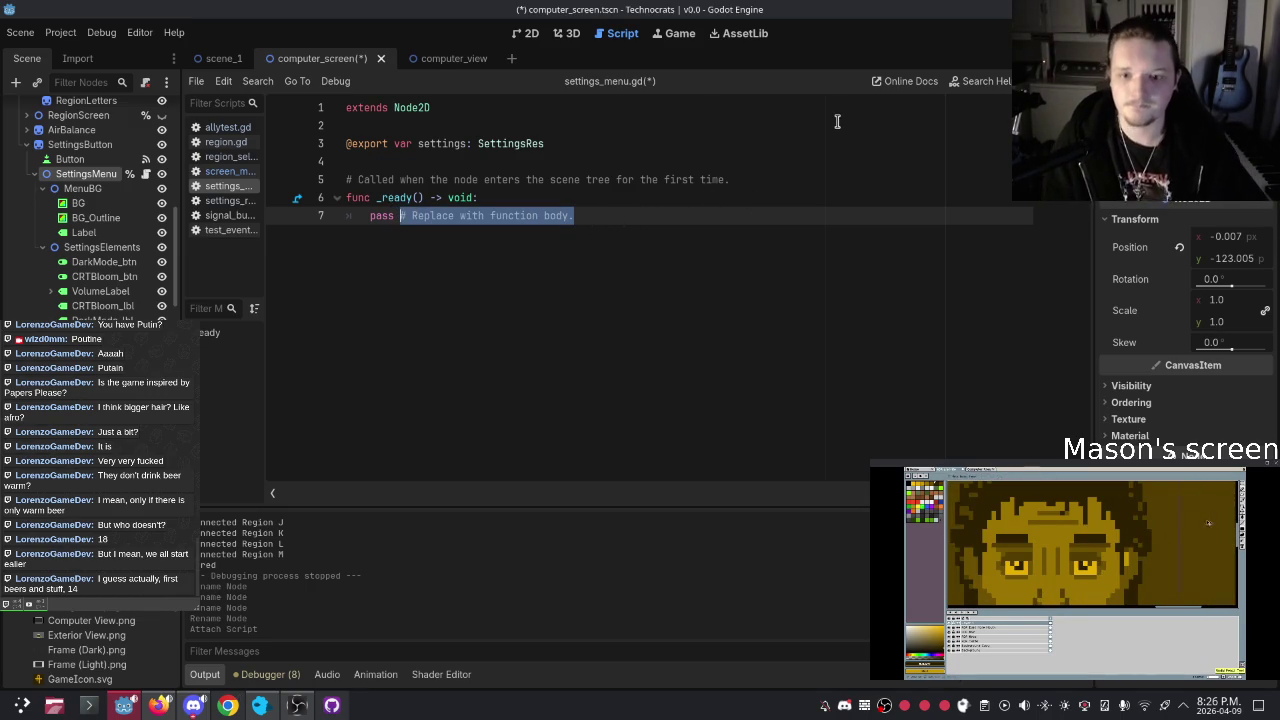
pyautogui.press('Up')
pyautogui.press('Up')
pyautogui.press('Up')
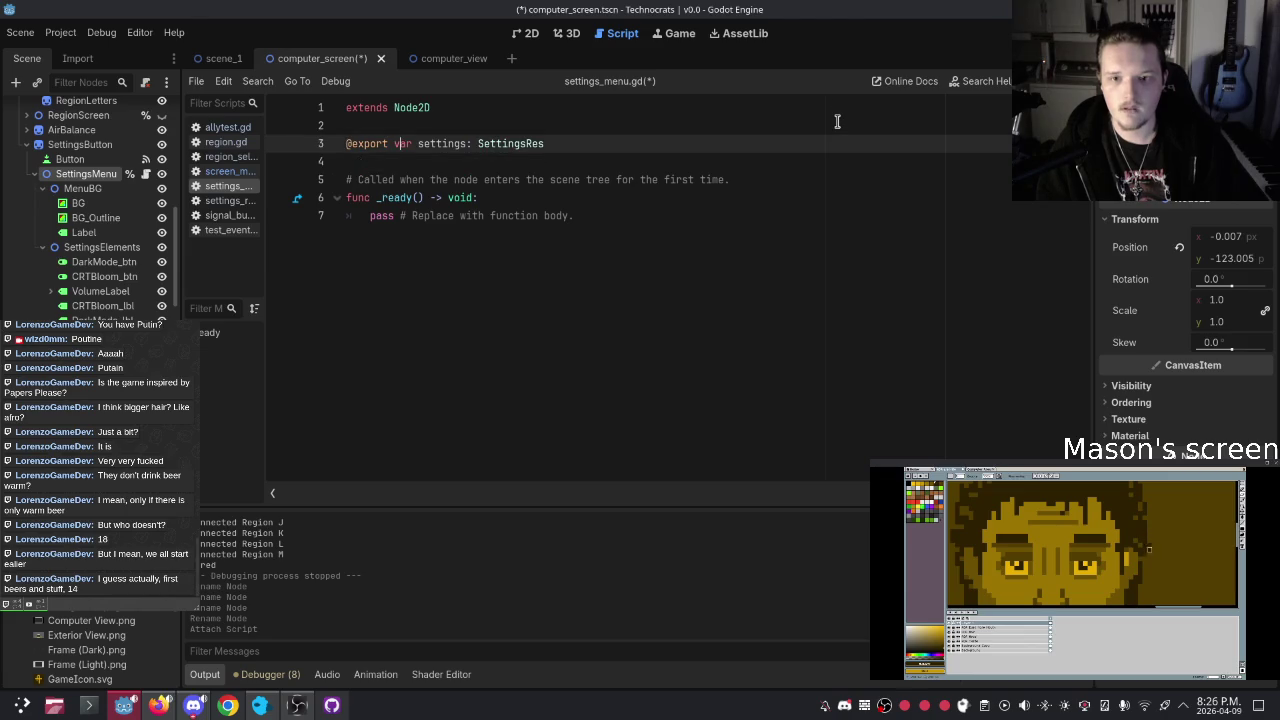
pyautogui.press('Down')
pyautogui.press('Down')
pyautogui.press('Down')
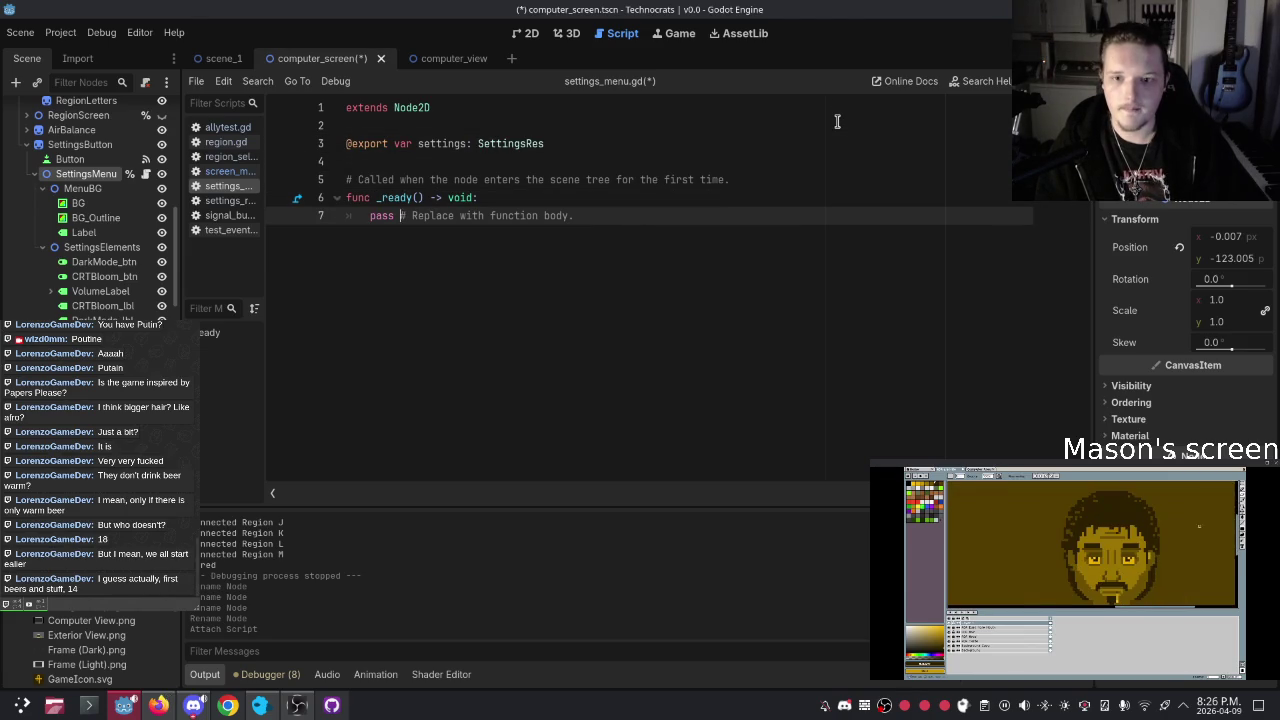
pyautogui.press('Up')
pyautogui.press('Up')
pyautogui.press('Up')
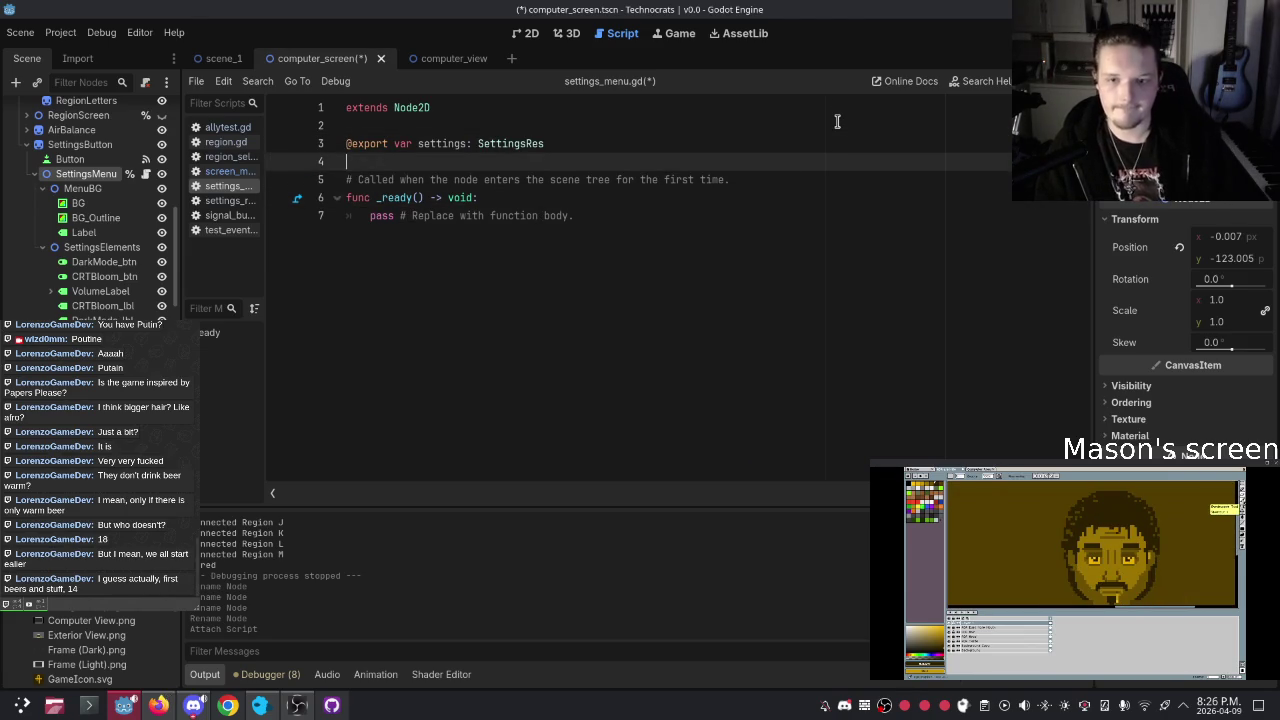
pyautogui.press('Left')
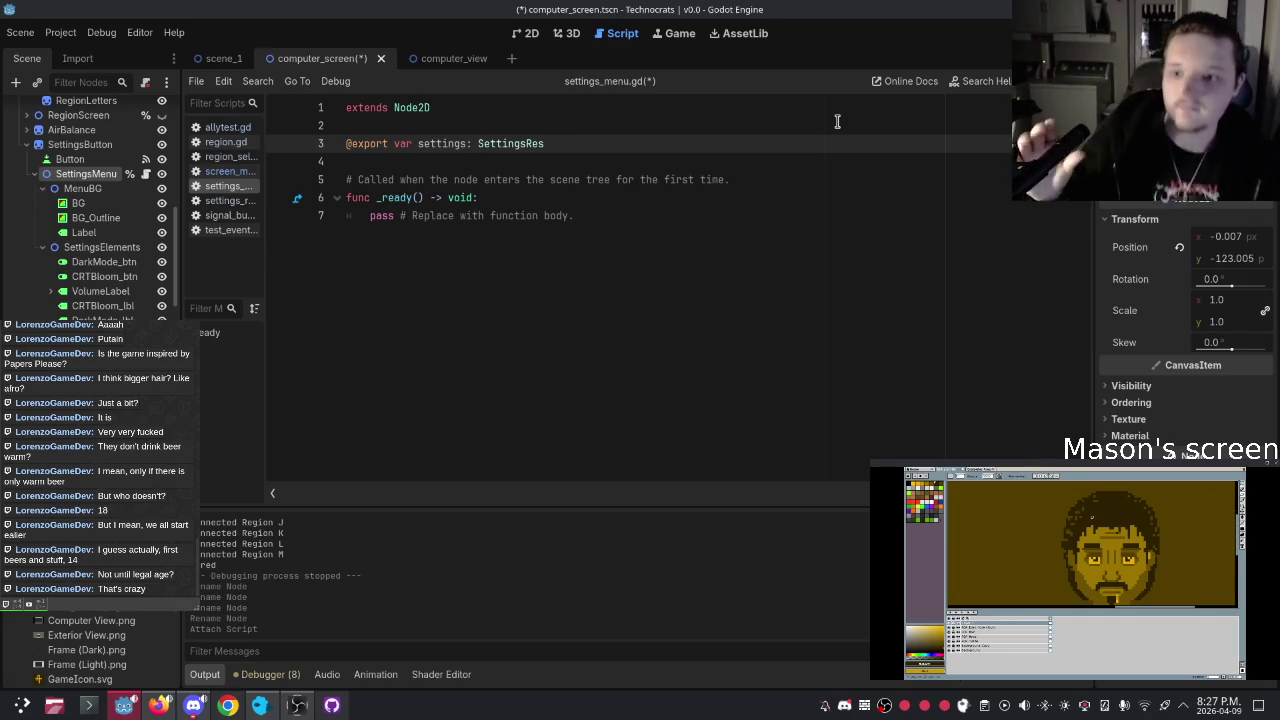
pyautogui.moveTo(601, 224); pyautogui.dragTo(397, 222)
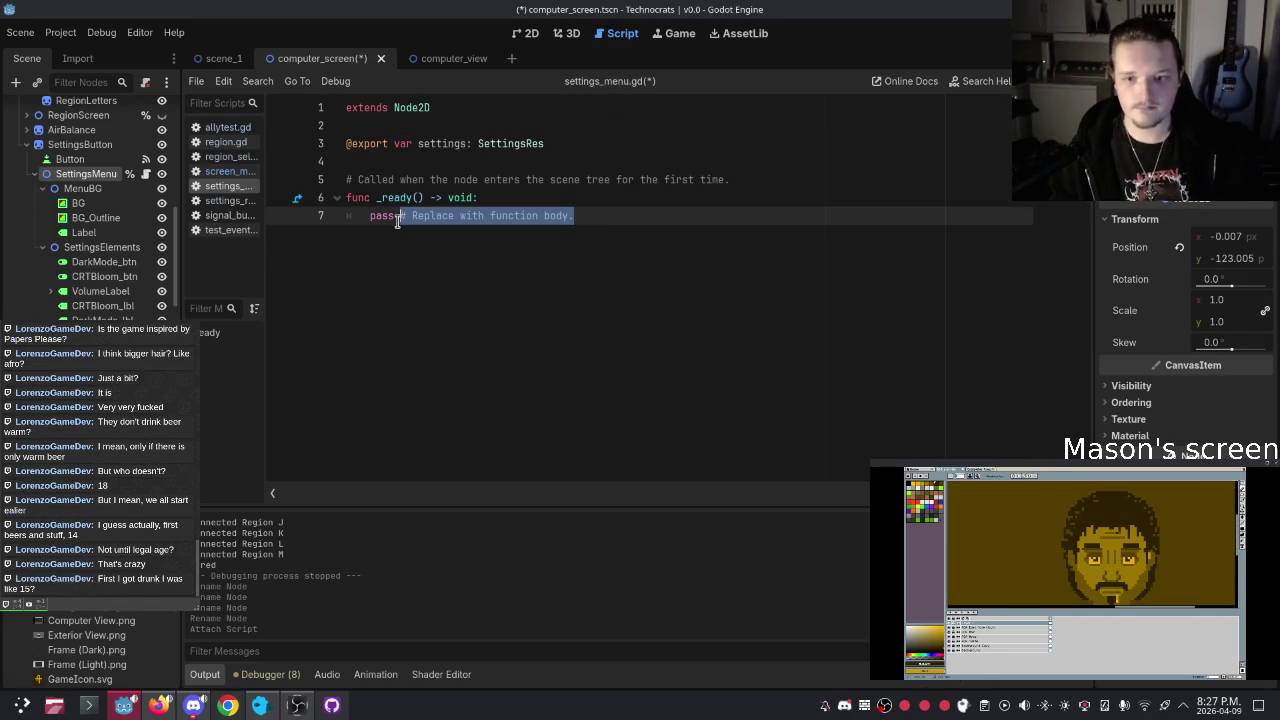
pyautogui.click(594, 336)
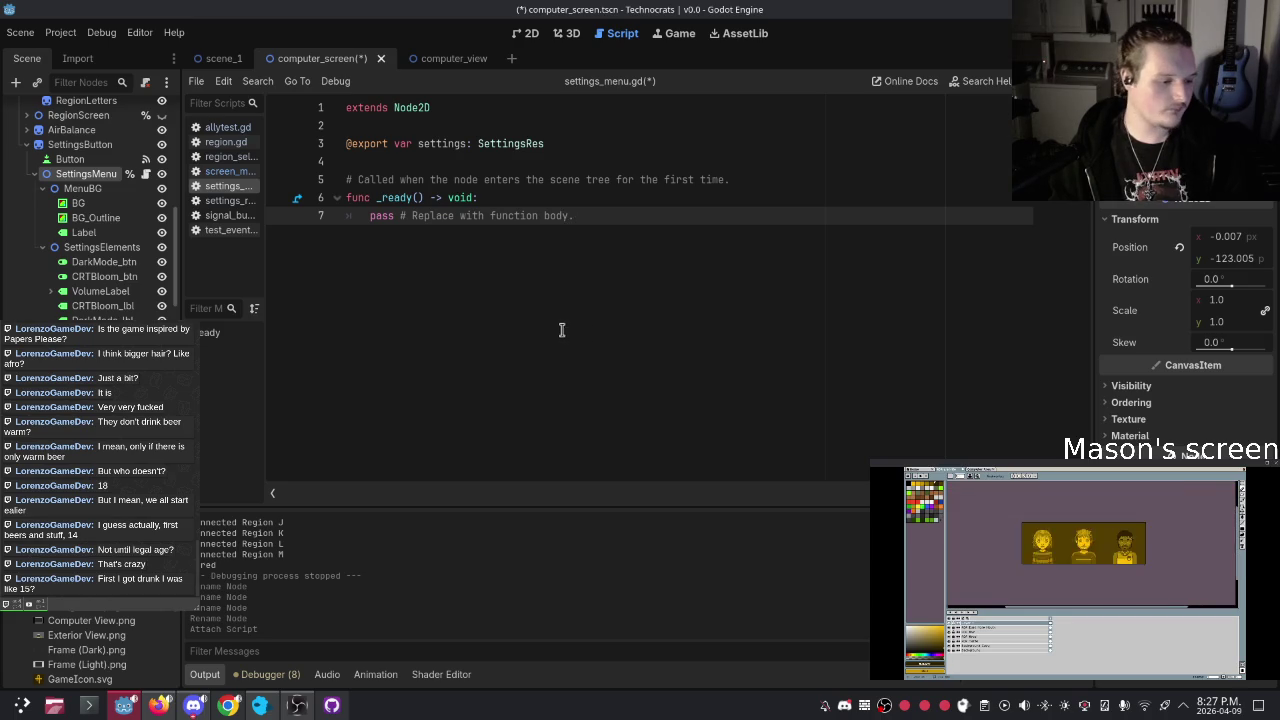
pyautogui.click(369, 215)
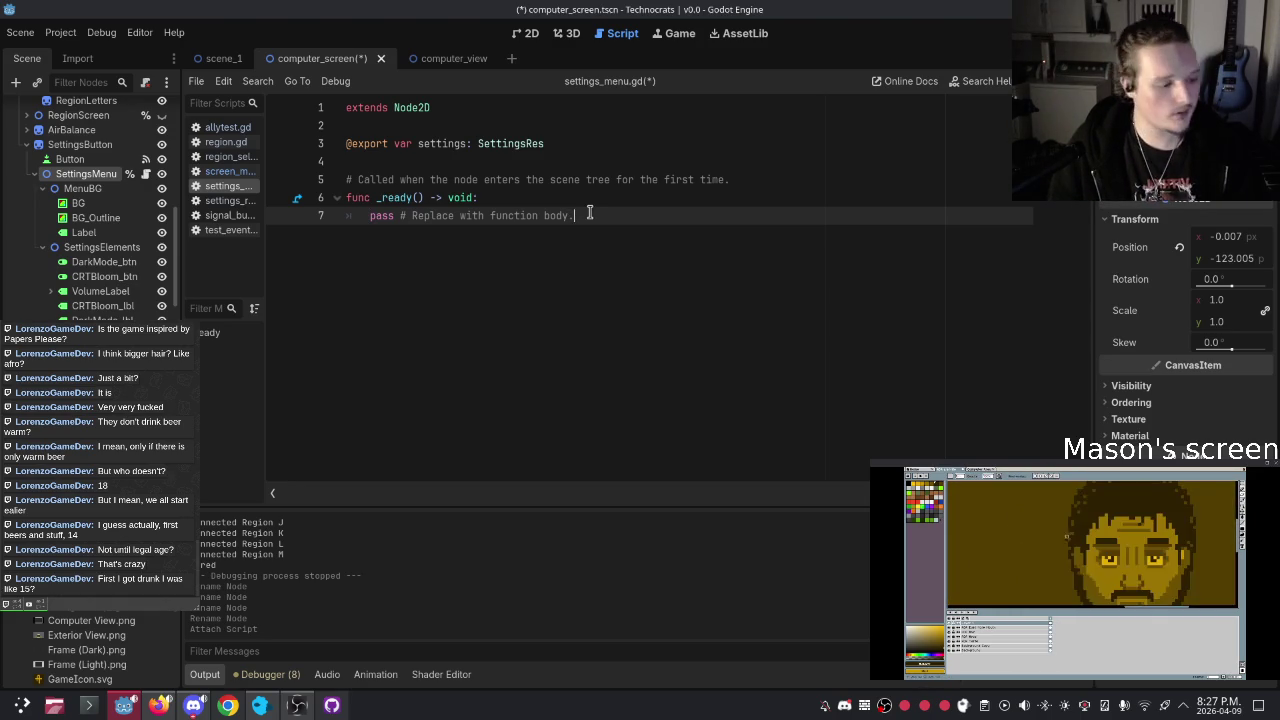
# Delete the '# Replace with function body.' comment on line 7, leaving only pass
pyautogui.moveTo(576, 215); pyautogui.dragTo(400, 215)
pyautogui.press('BackSpace')
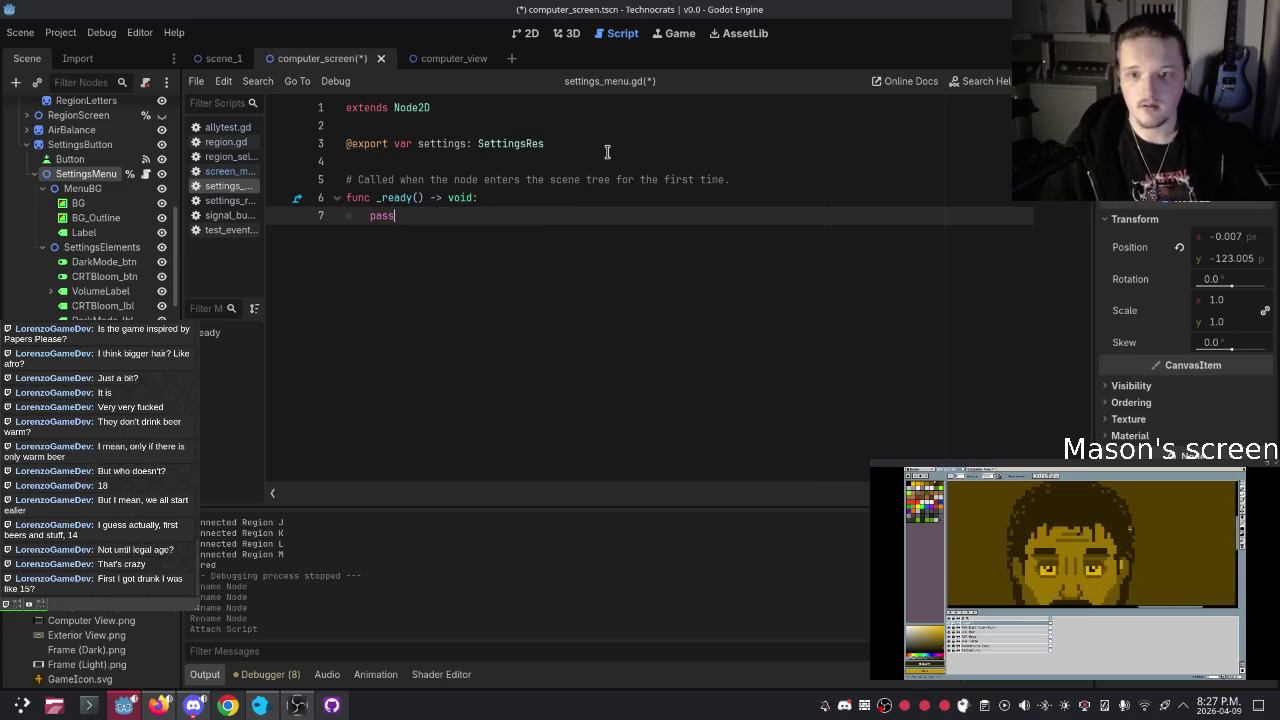
pyautogui.press('Up')
pyautogui.press('Up')
pyautogui.press('Up')
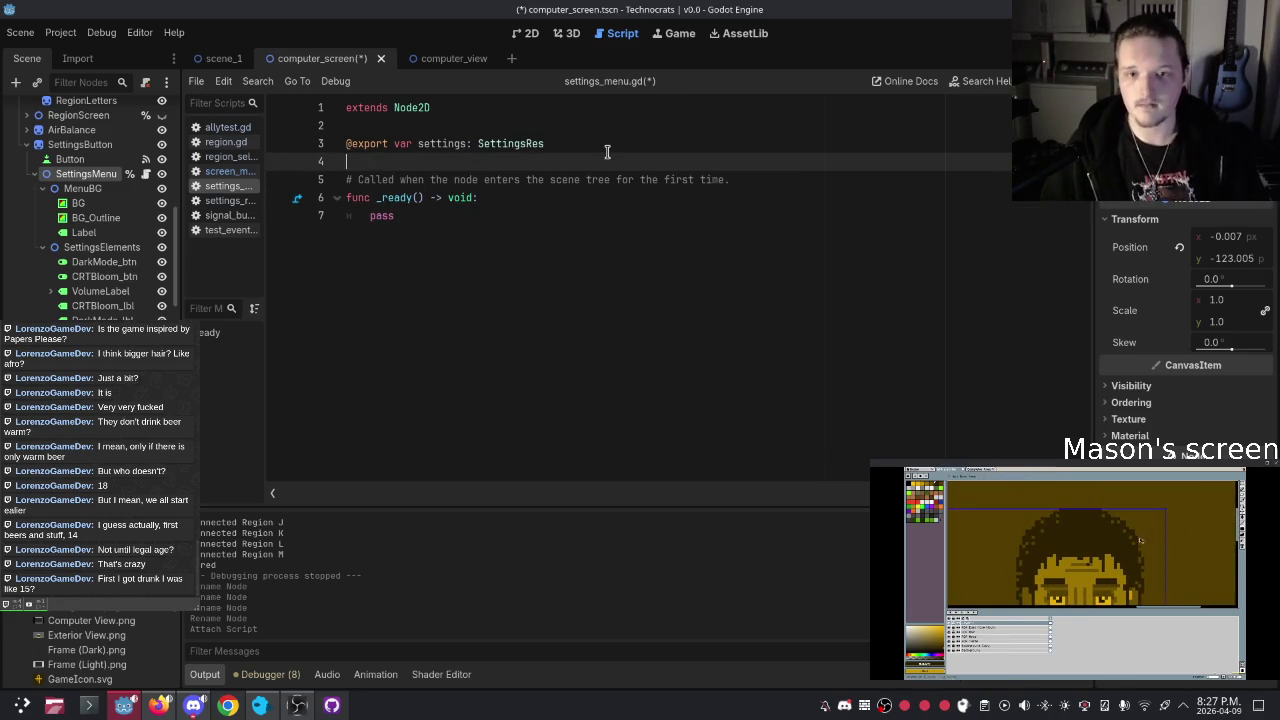
pyautogui.press('Down')
pyautogui.press('Down')
pyautogui.press('Down')
pyautogui.press('Down')
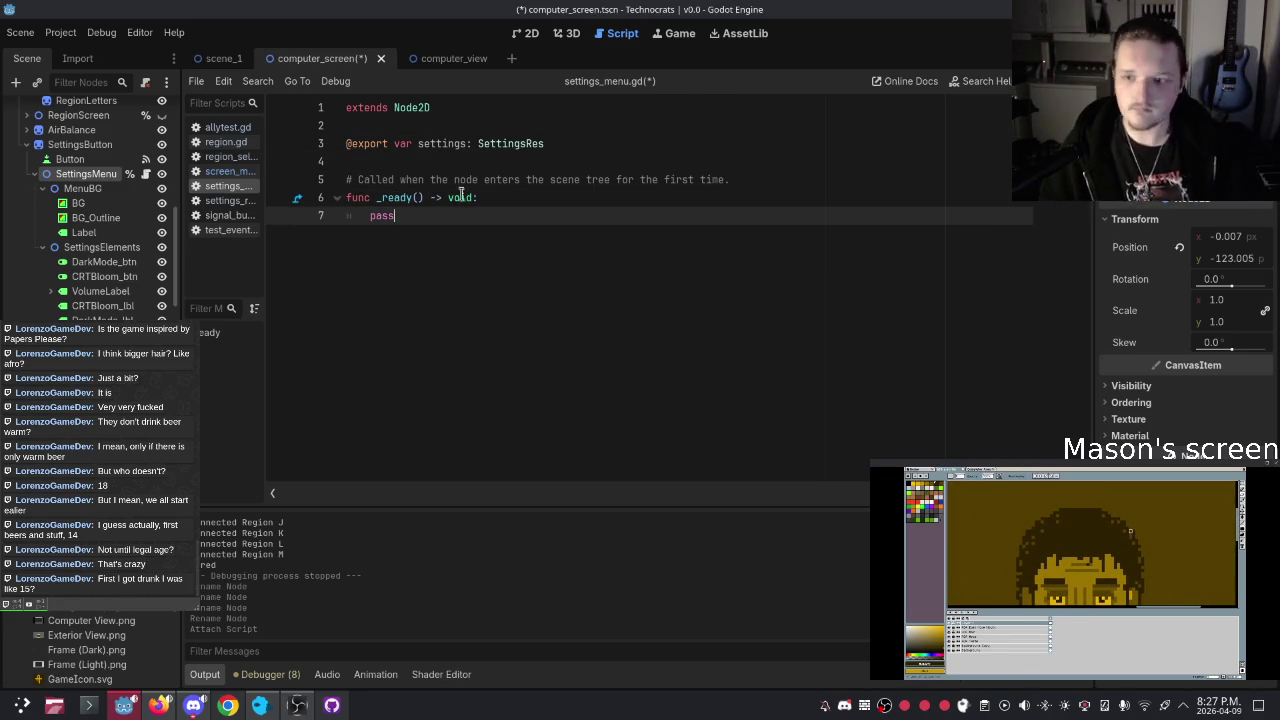
# Switch to settings_res.gd and look over its game_volume, dark_mode and crt_bloom exports
pyautogui.click(215, 201)
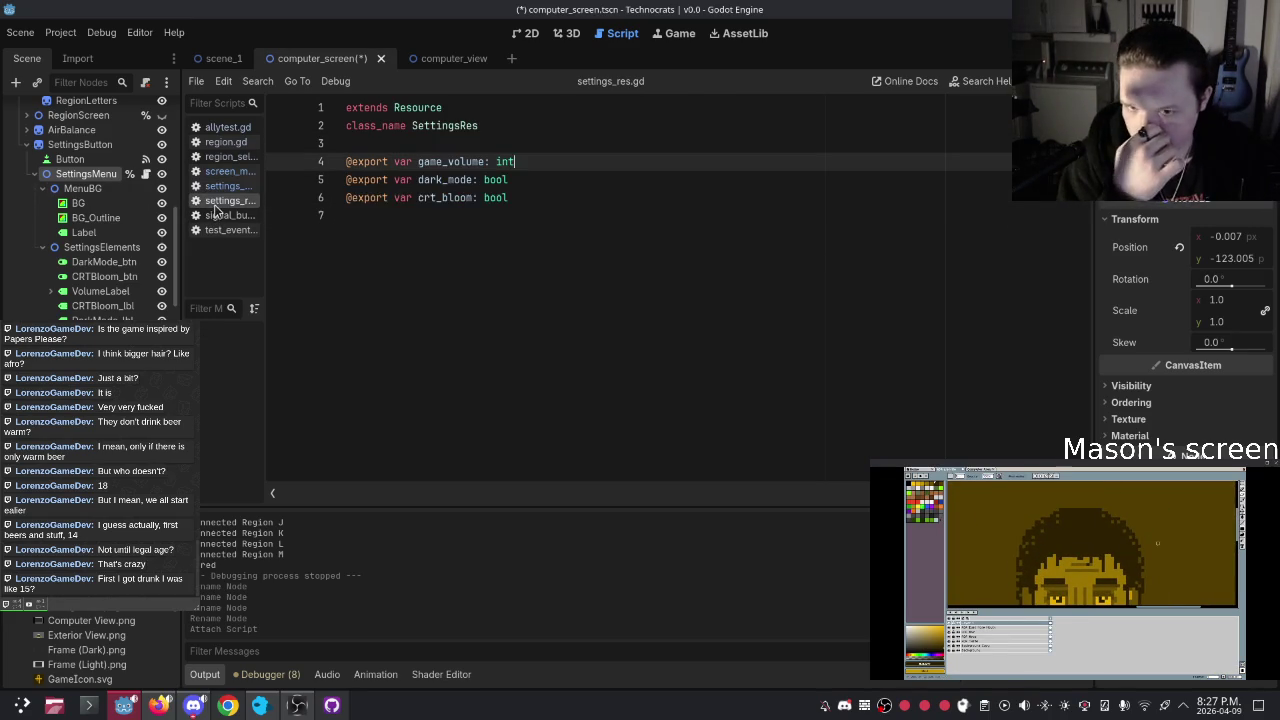
pyautogui.moveTo(525, 197); pyautogui.dragTo(265, 160)
pyautogui.click(545, 197)
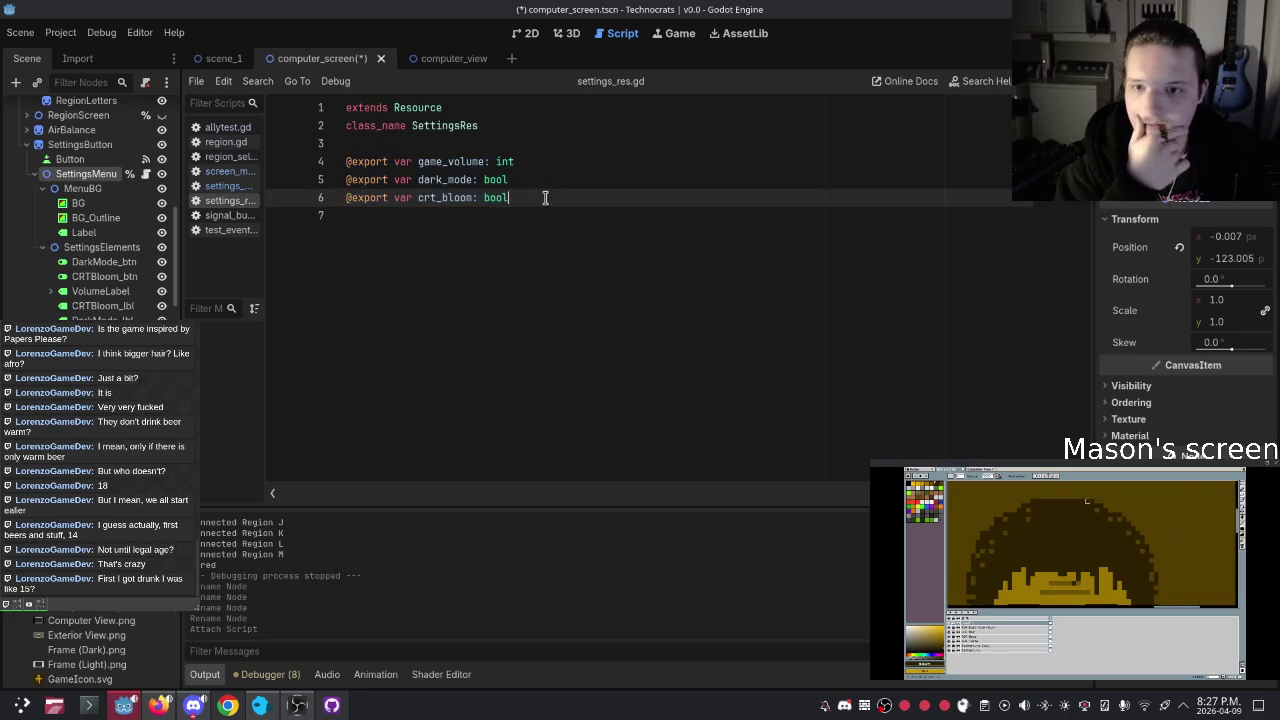
pyautogui.click(530, 163)
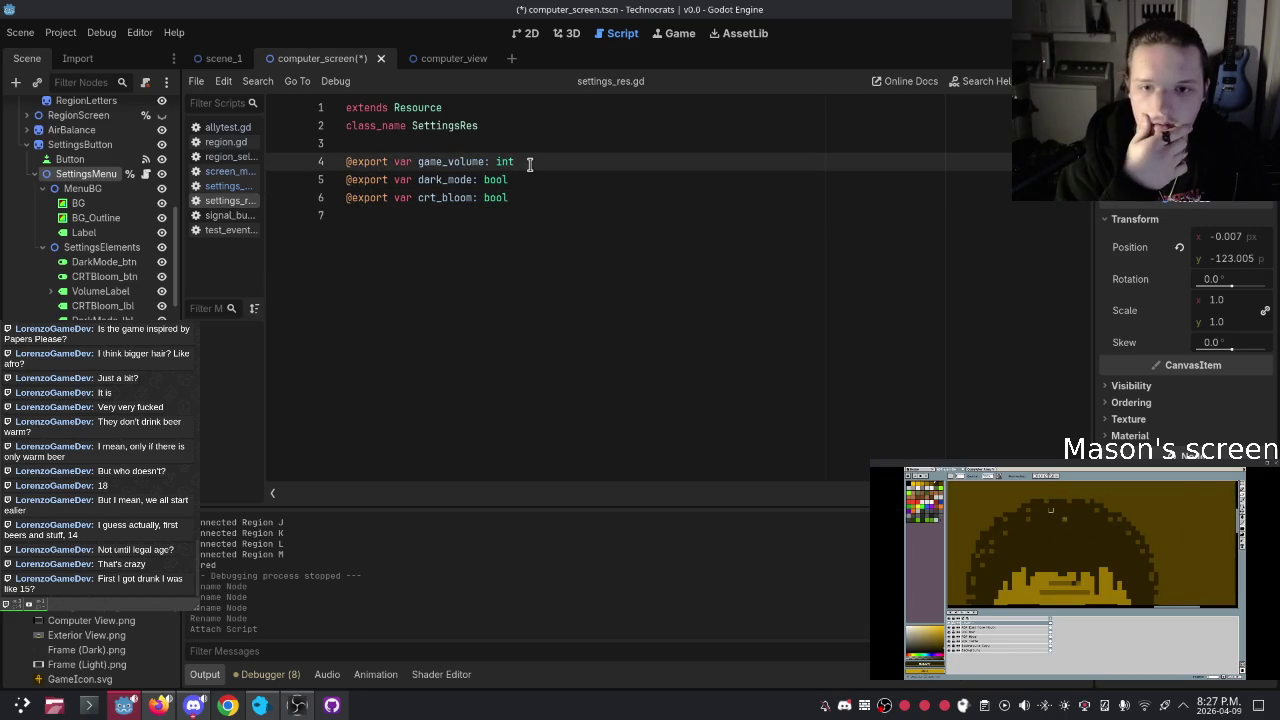